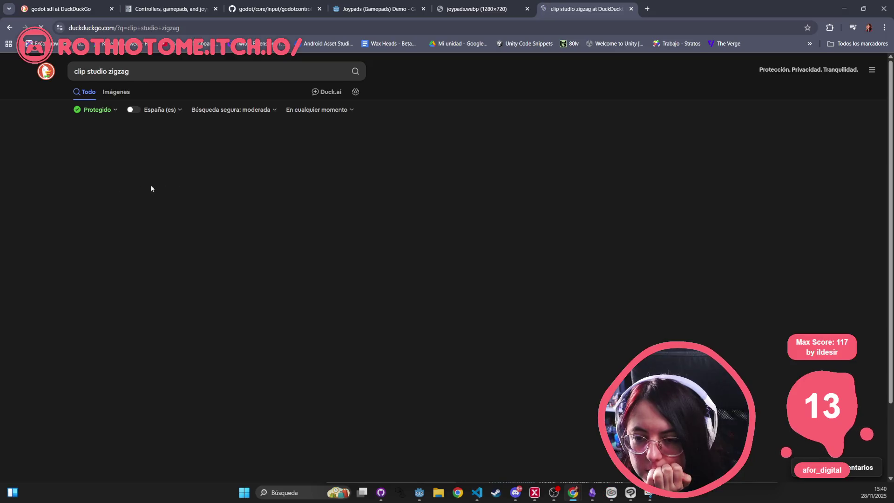
# - Correct the DuckDuckGo query to 'clip studio zigzag' and run the search
pyautogui.click(150, 72)
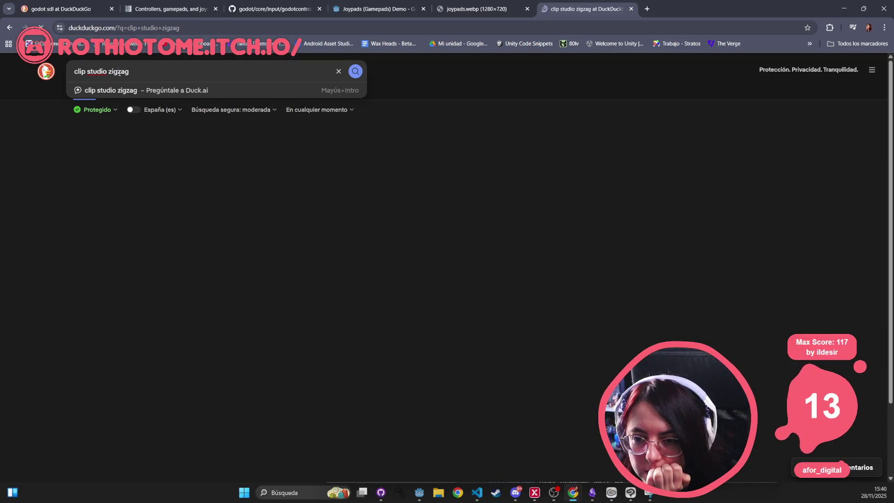
pyautogui.click(163, 73)
pyautogui.press('BackSpace')
pyautogui.press('BackSpace')
pyautogui.press('BackSpace')
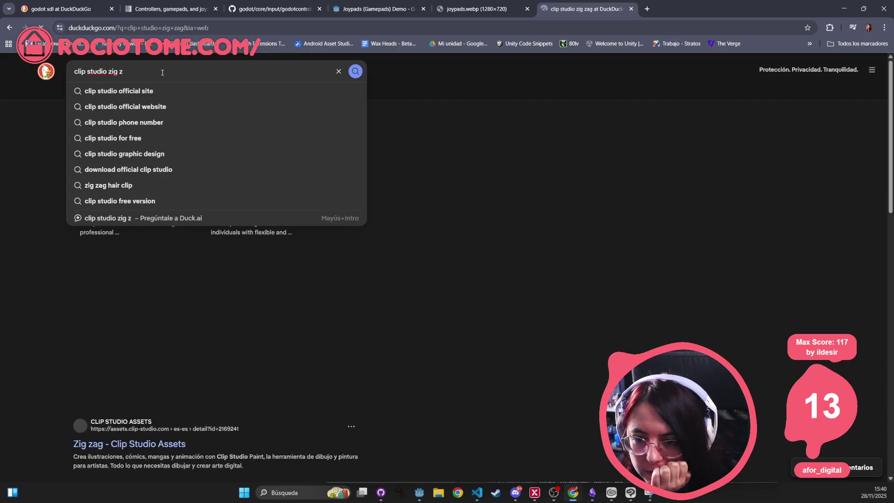
pyautogui.write('zaf')
pyautogui.press('Return')
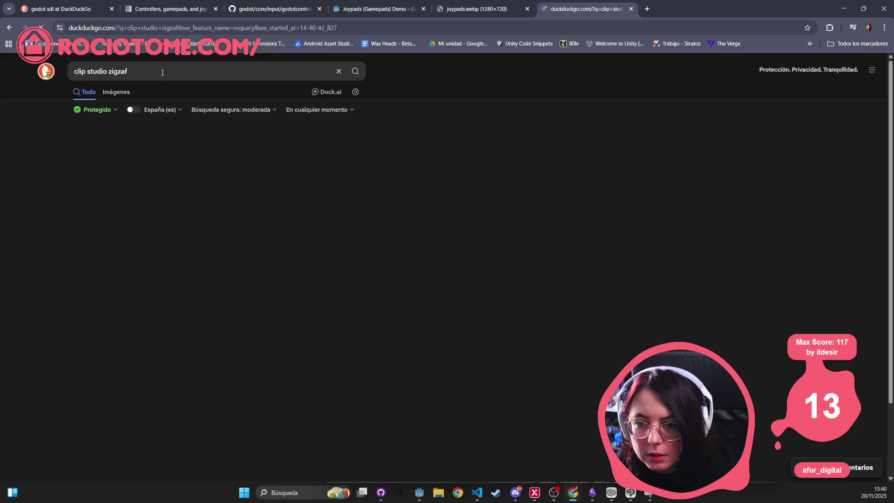
pyautogui.press('BackSpace')
pyautogui.write('g')
pyautogui.press('Return')
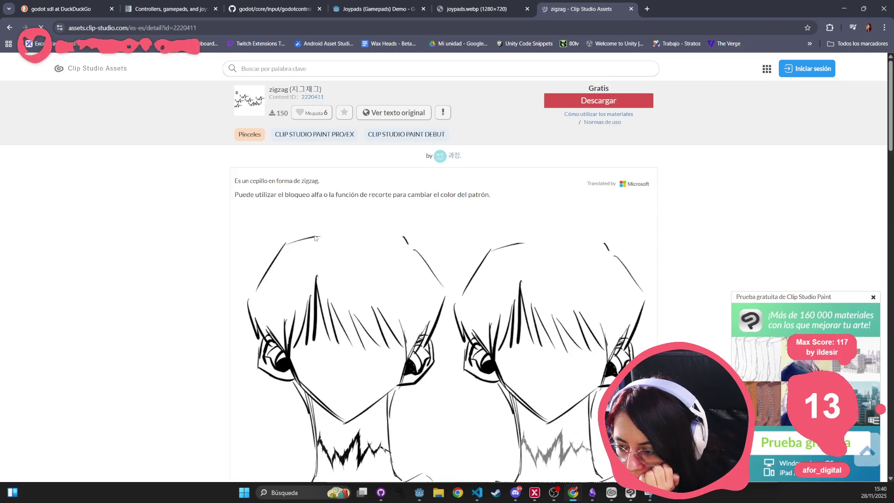
# - Scroll through the Clip Studio Assets zigzag brush page, then return to the results
pyautogui.scroll(-5, 316, 238)
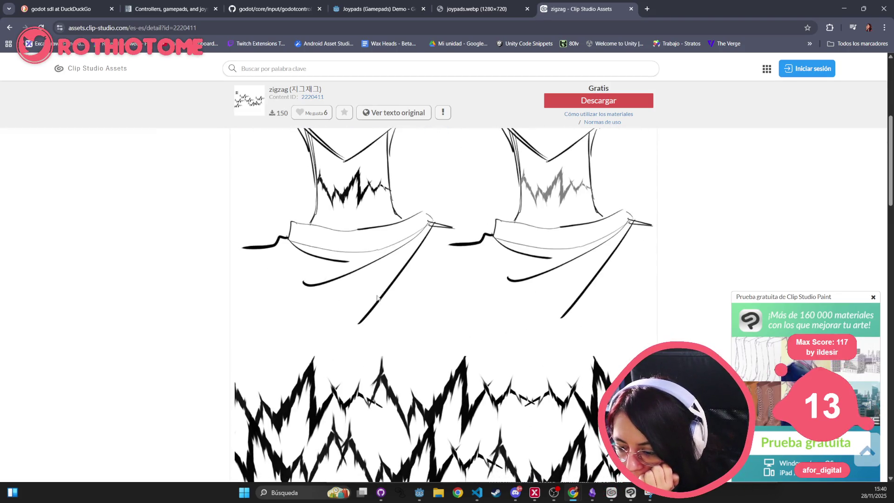
pyautogui.scroll(-10, 377, 298)
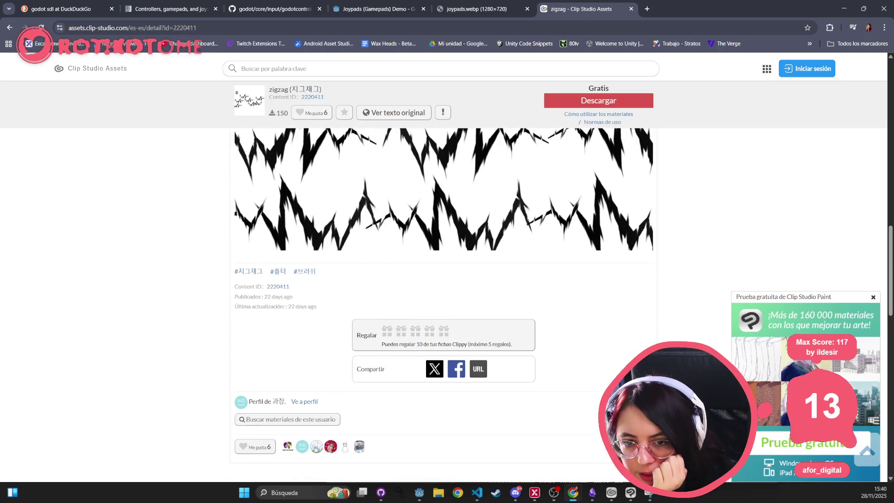
pyautogui.click(8, 29)
pyautogui.scroll(-5, 121, 233)
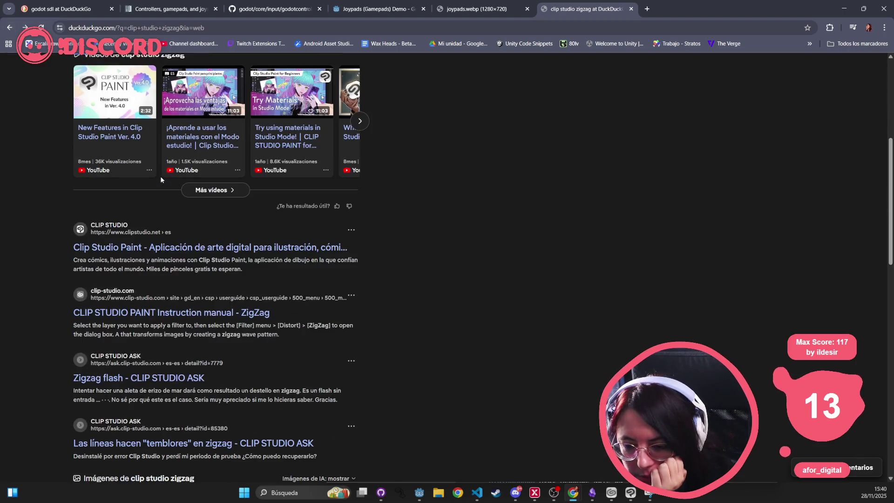
# - In the image results, preview the zig zag border image and visit its fity.club source page
pyautogui.scroll(5, 123, 223)
pyautogui.click(116, 91)
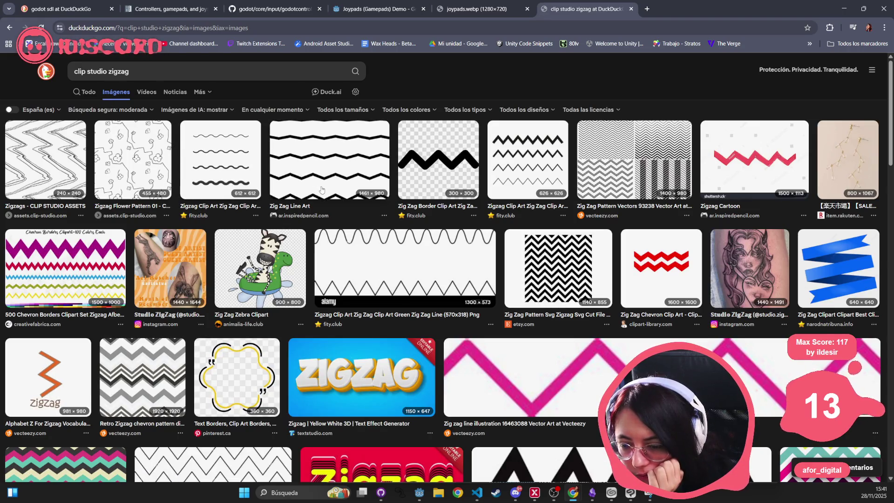
pyautogui.click(457, 154)
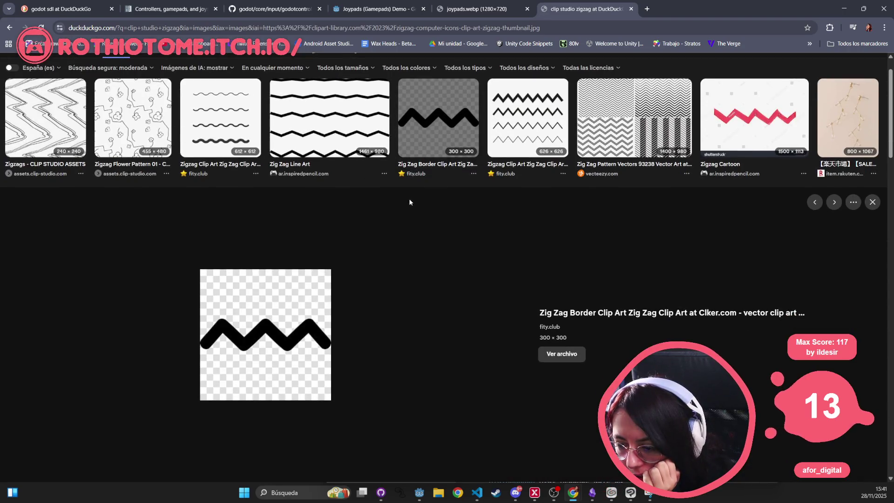
pyautogui.click(550, 312)
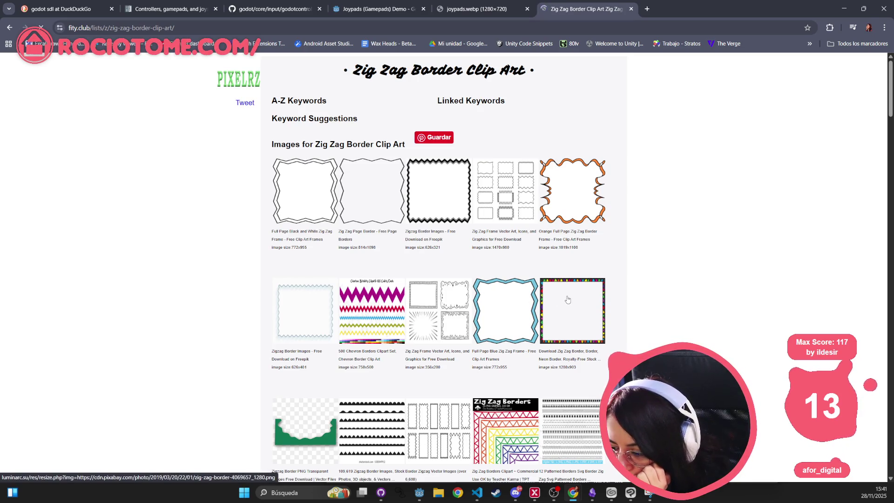
# - Browse the fity.club Zig Zag Border Clip Art gallery, then go back to the image results
pyautogui.scroll(-5, 567, 299)
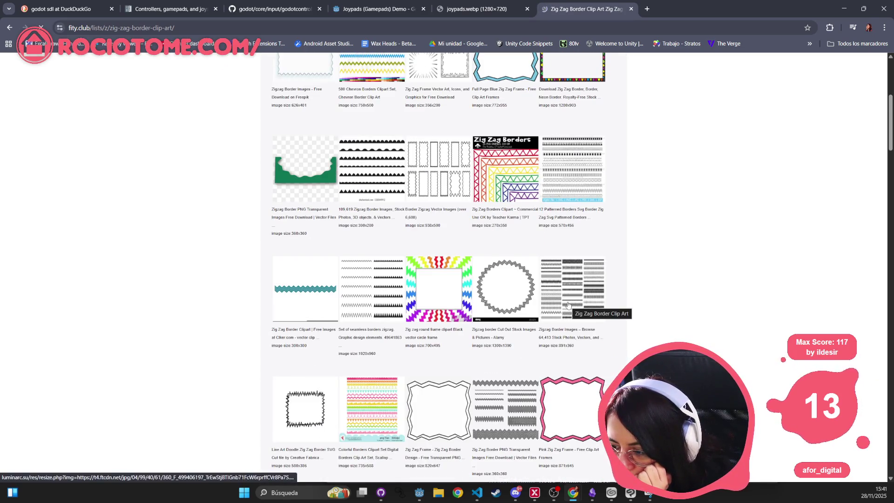
pyautogui.scroll(-15, 569, 307)
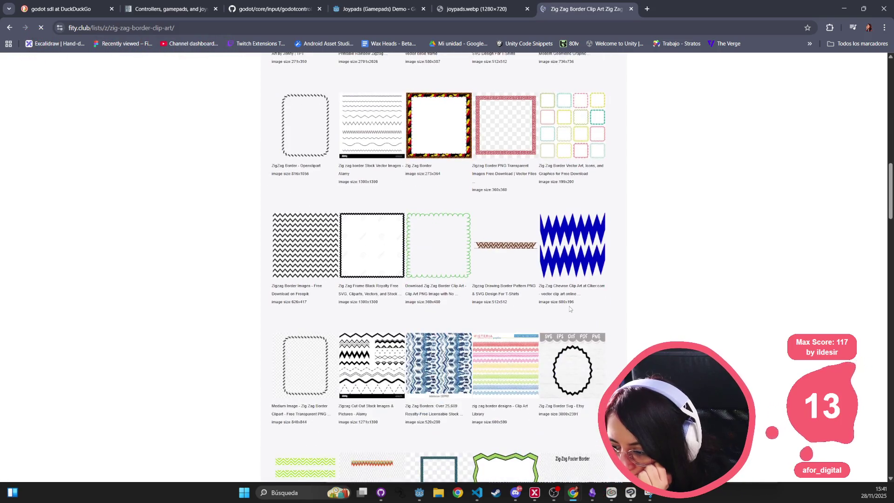
pyautogui.scroll(-15, 570, 308)
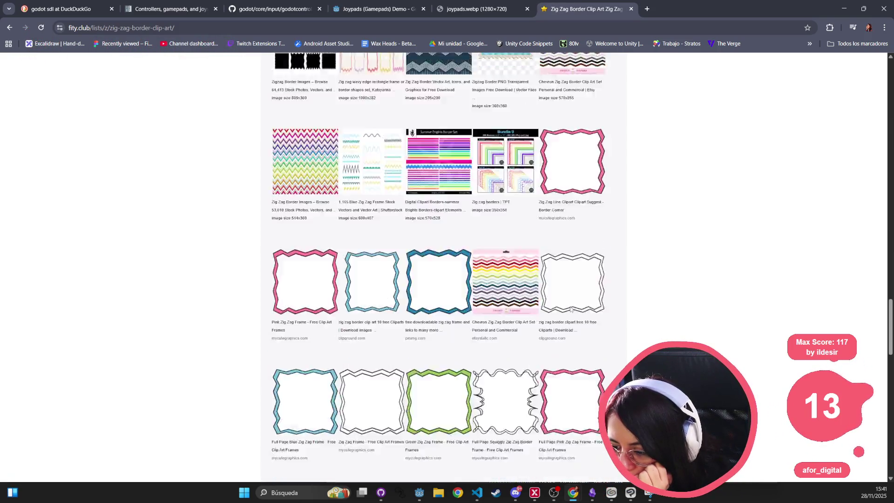
pyautogui.scroll(-10, 570, 311)
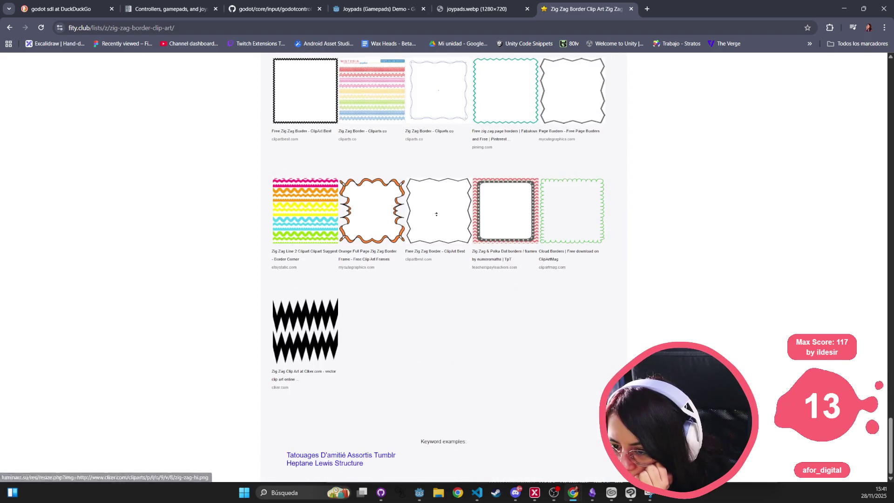
pyautogui.press('Home')
pyautogui.scroll(-4, 525, 204)
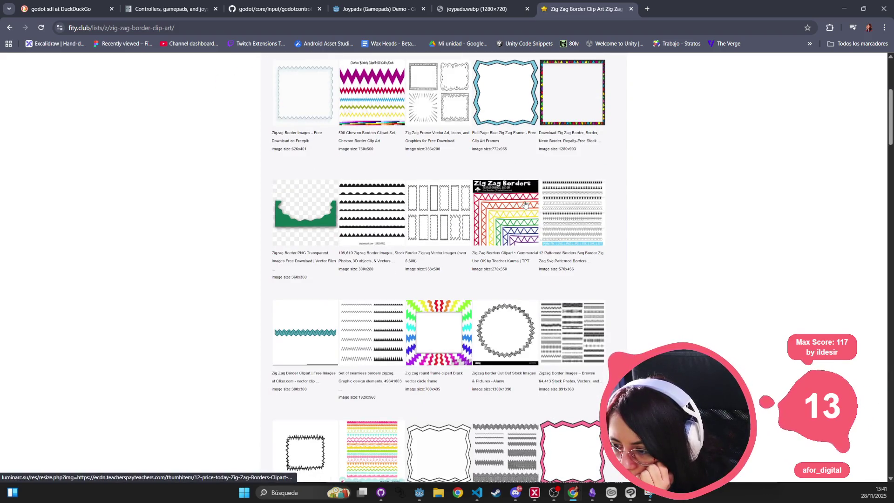
pyautogui.scroll(-4, 526, 203)
pyautogui.scroll(-5, 526, 204)
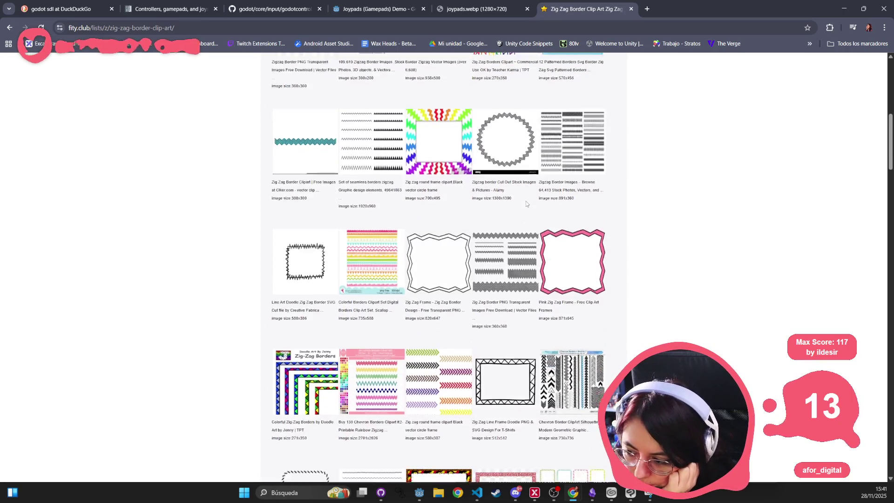
pyautogui.scroll(-5, 527, 204)
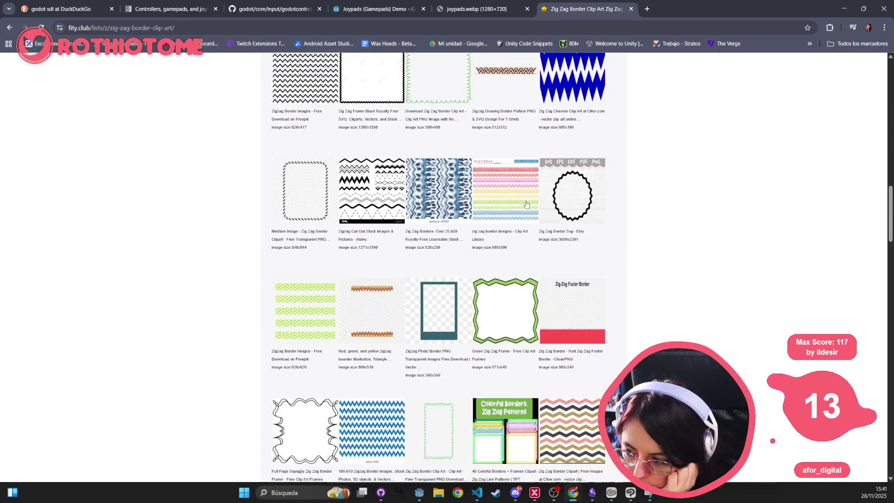
pyautogui.scroll(-5, 526, 203)
pyautogui.scroll(-5, 526, 203)
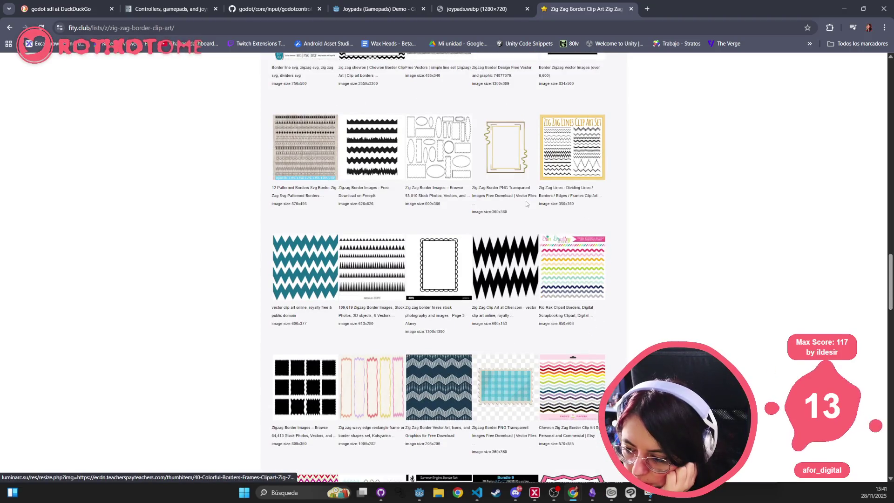
pyautogui.scroll(-5, 527, 204)
pyautogui.scroll(-5, 526, 203)
pyautogui.scroll(-10, 526, 203)
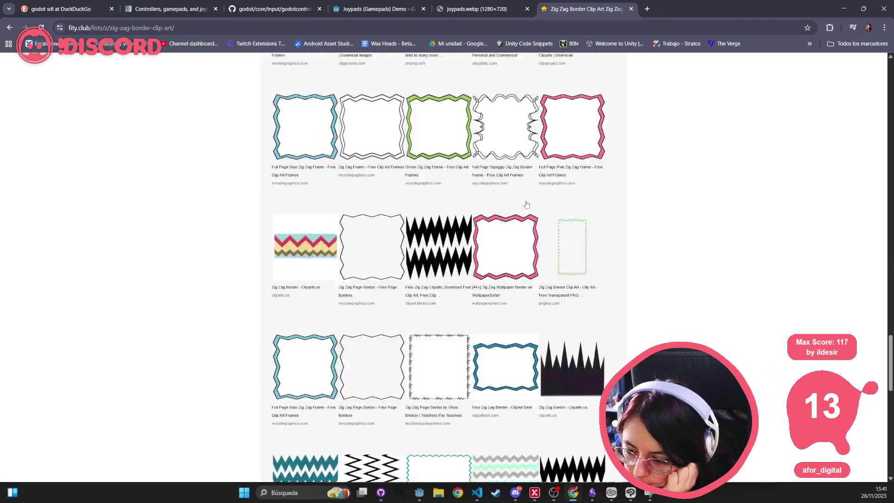
pyautogui.scroll(-4, 526, 203)
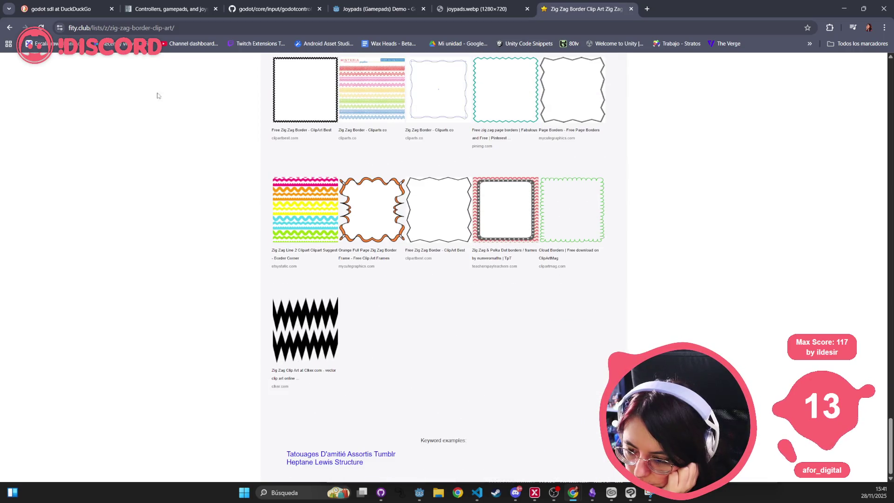
pyautogui.click(8, 27)
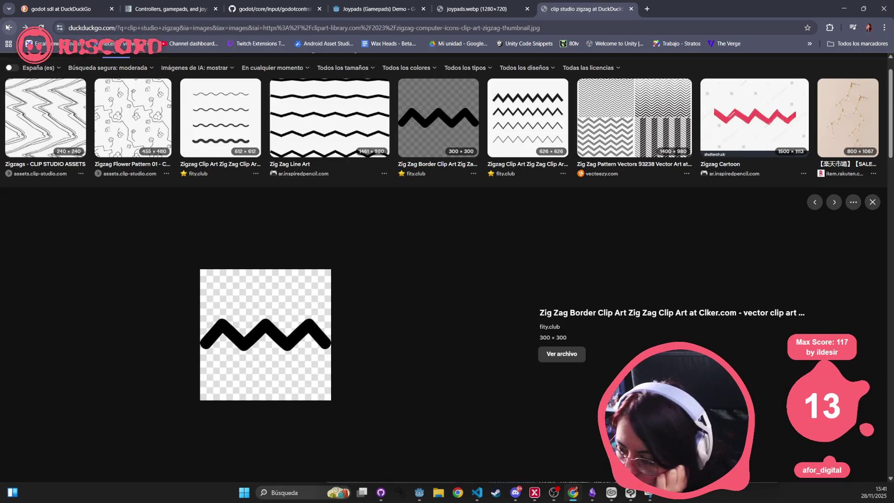
# - Reload the zigzag image results and preview the Zig Zag Line Art image
pyautogui.click(9, 27)
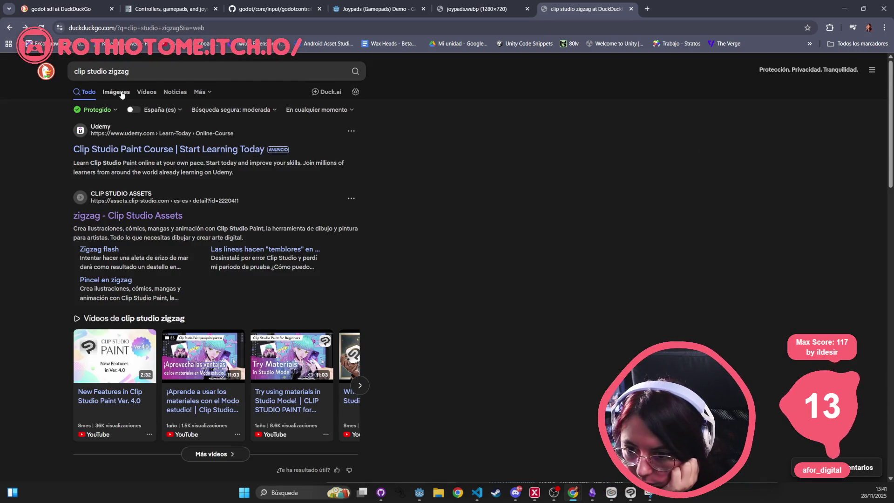
pyautogui.click(116, 92)
pyautogui.scroll(-3, 309, 187)
pyautogui.scroll(-5, 309, 186)
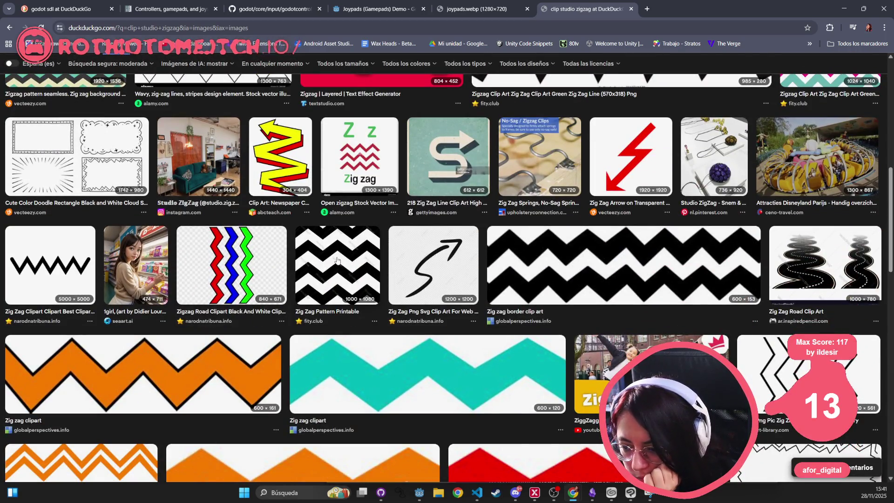
pyautogui.scroll(8, 242, 169)
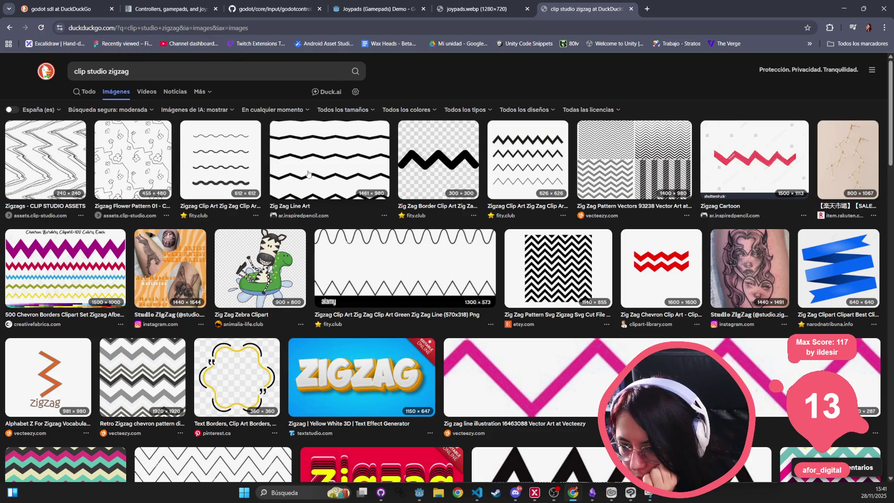
pyautogui.click(357, 159)
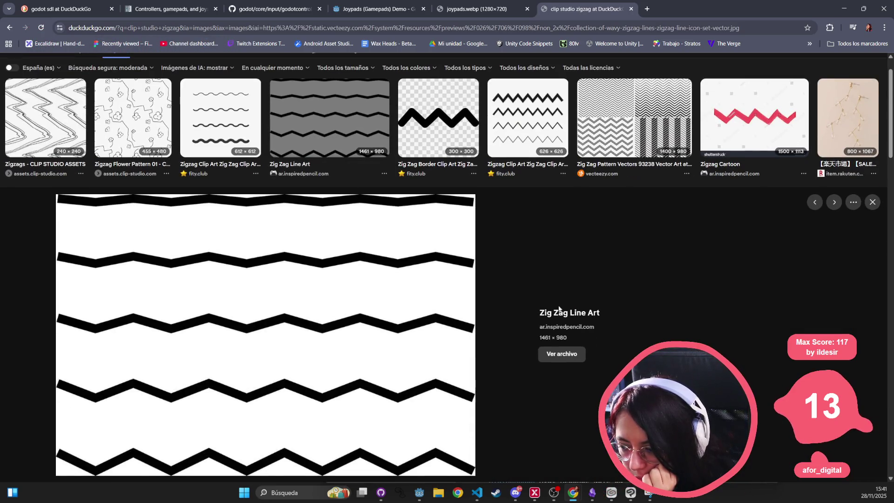
# - Visit the Zig Zag Line Art source page and browse its first zig-zag image set
pyautogui.click(406, 237)
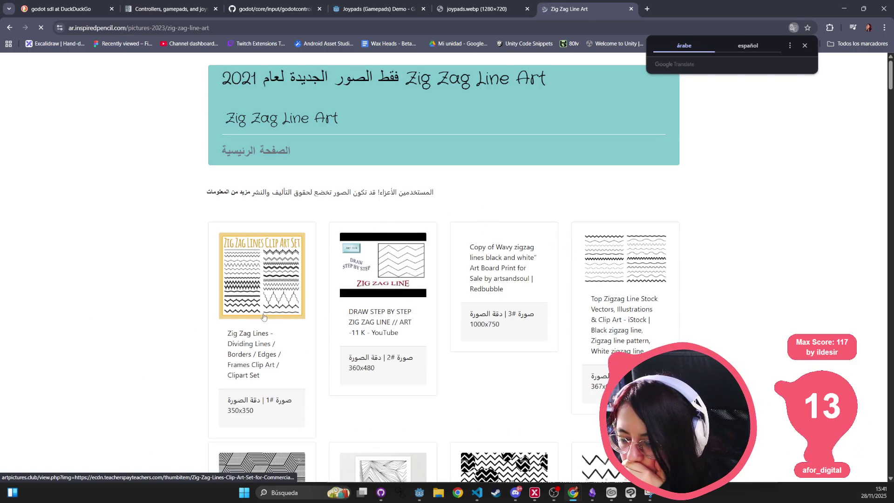
pyautogui.click(278, 260)
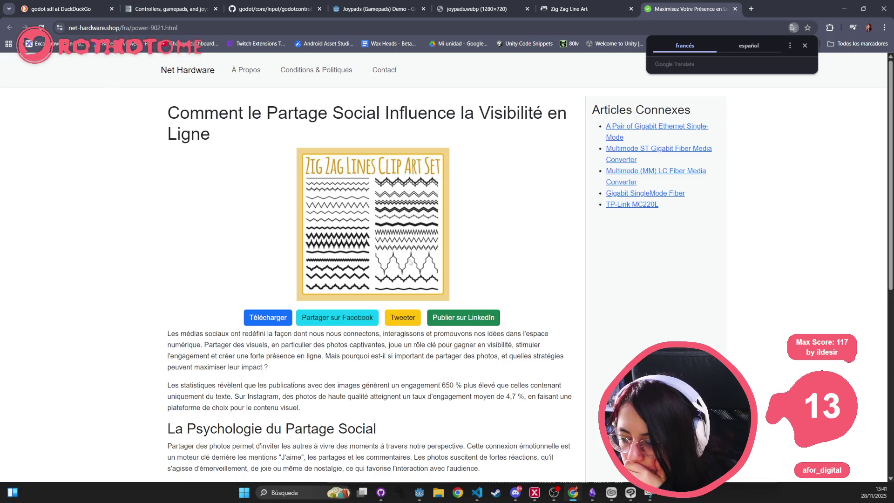
pyautogui.scroll(-5, 527, 210)
pyautogui.scroll(-3, 527, 210)
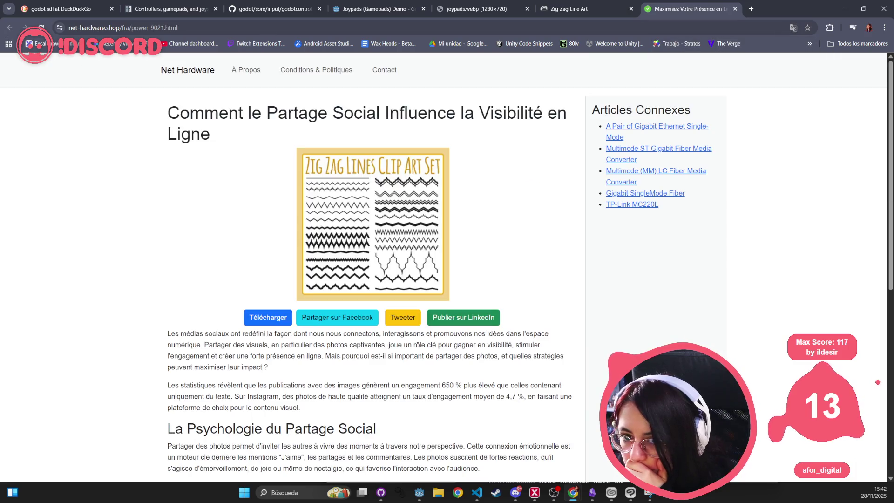
# - Close the unrelated article, return to the image results, and switch to the tablet icon drawing
pyautogui.middleClick(688, 9)
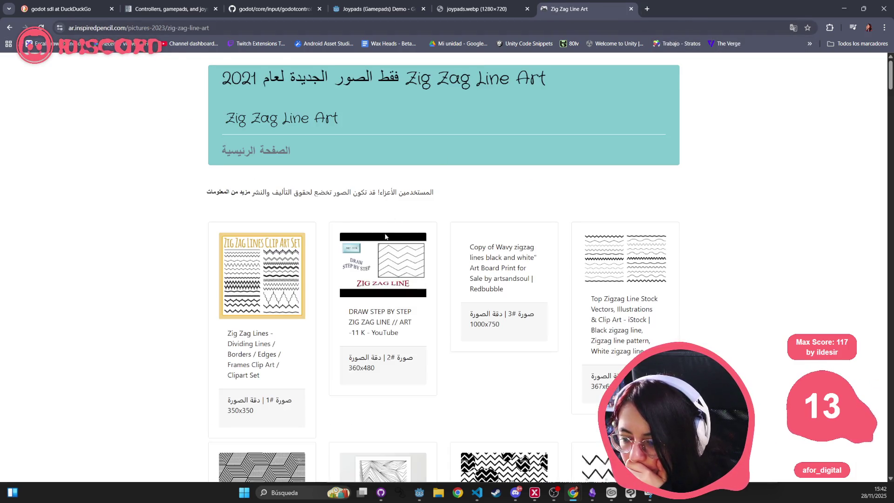
pyautogui.click(13, 31)
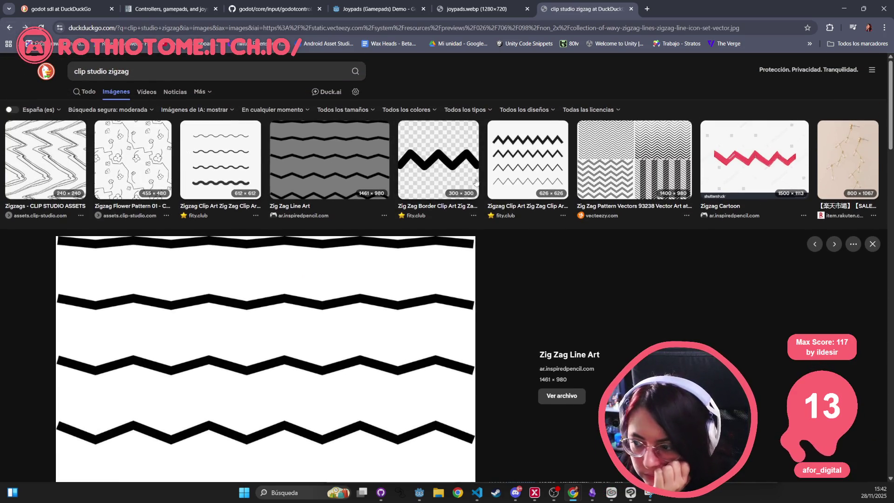
pyautogui.scroll(-8, 473, 181)
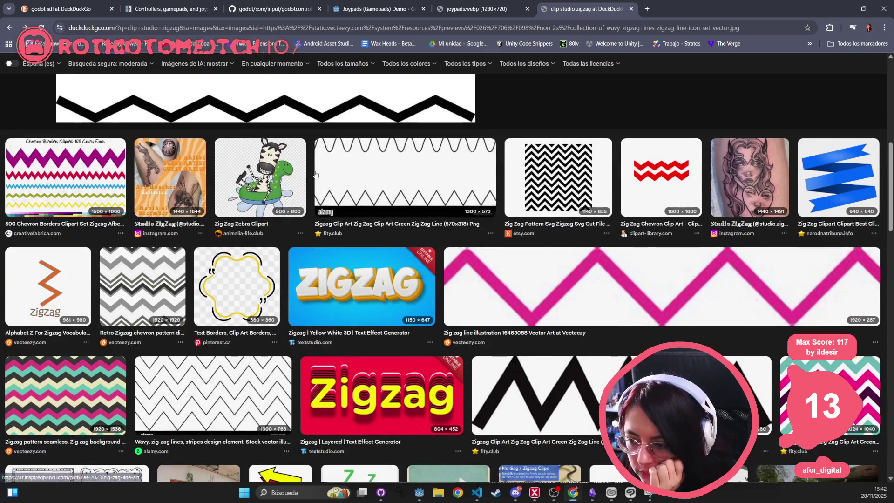
pyautogui.hotkey('alt', 'Tab')
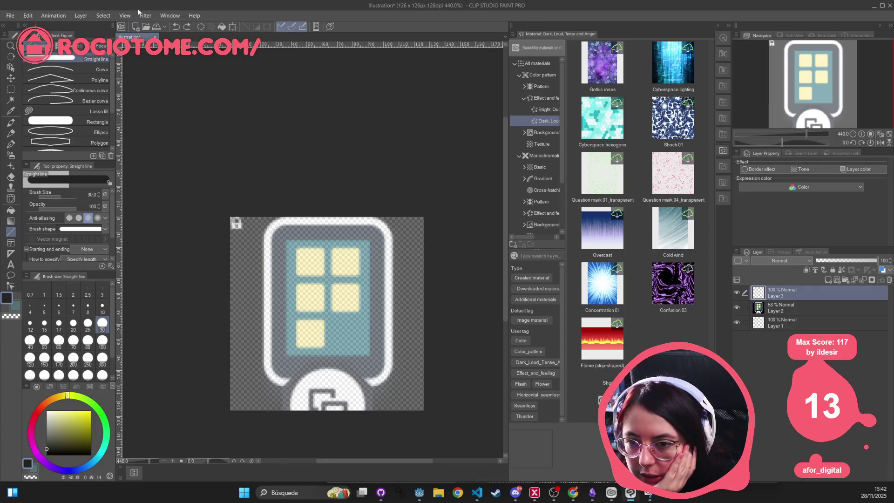
# - Turn on View > Grid to overlay a grid on the 126×126 px tablet icon canvas
pyautogui.click(103, 16)
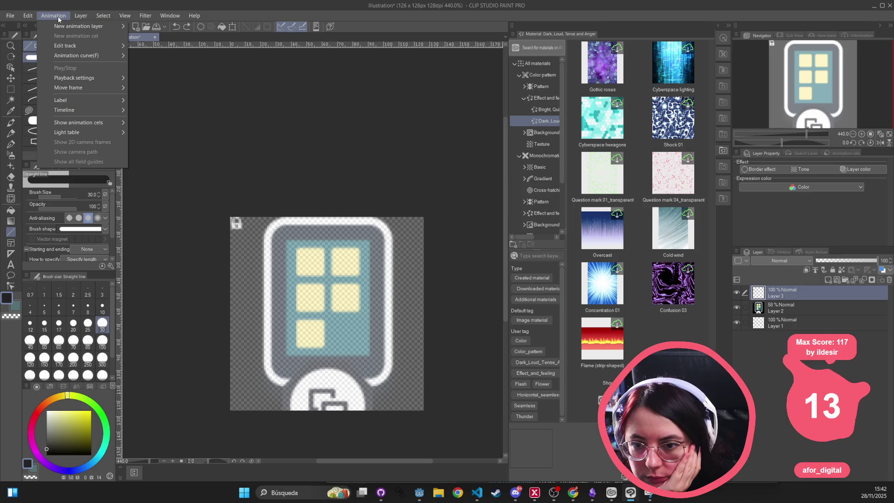
pyautogui.moveTo(138, 117)
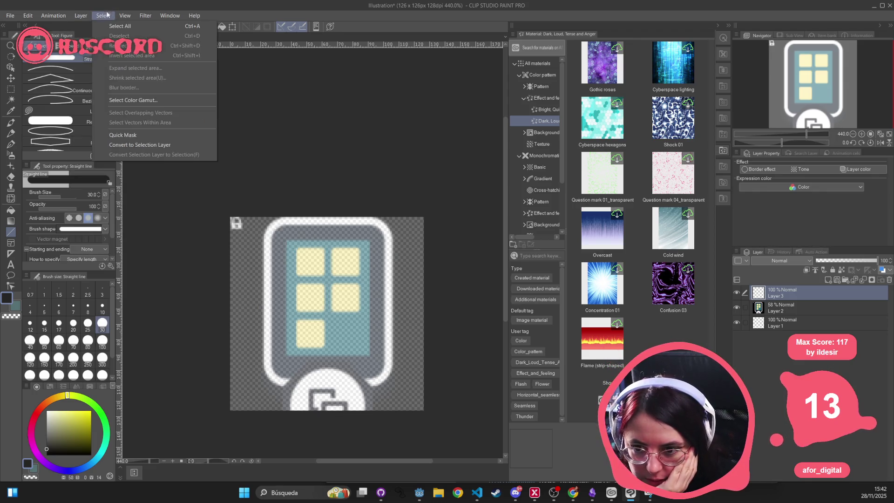
pyautogui.moveTo(146, 17)
pyautogui.moveTo(176, 20)
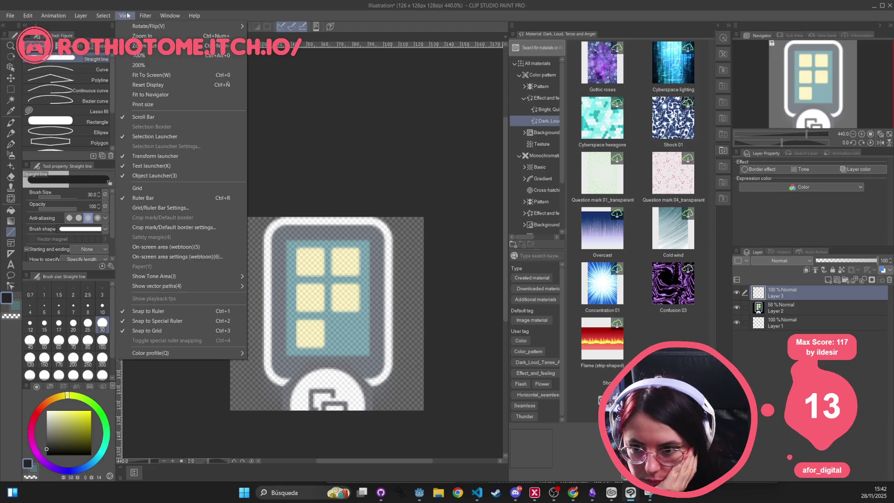
pyautogui.moveTo(80, 19)
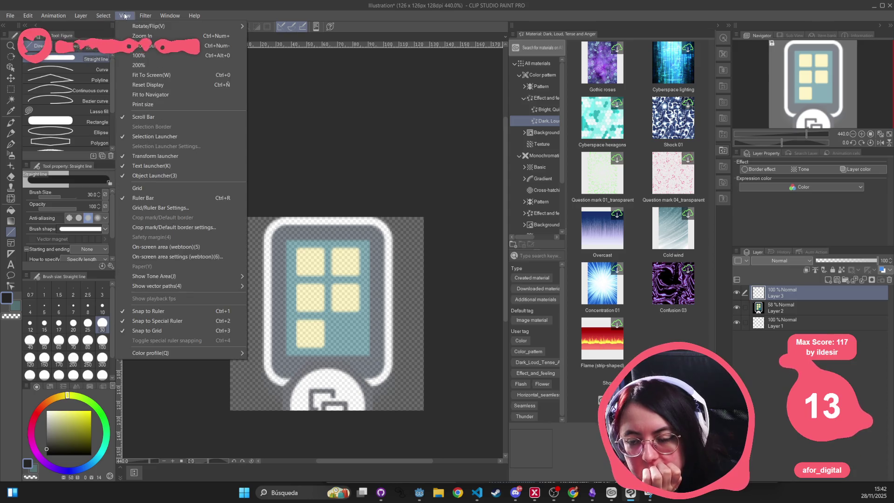
pyautogui.click(179, 188)
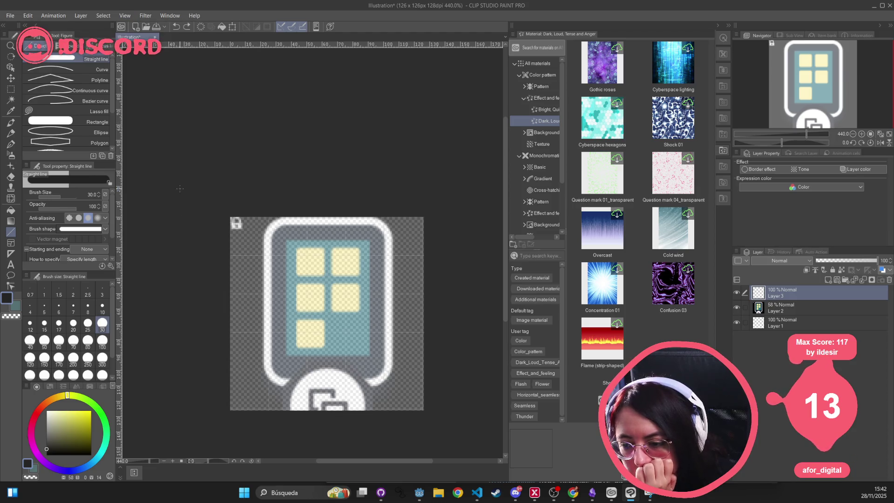
pyautogui.click(95, 15)
pyautogui.moveTo(125, 17)
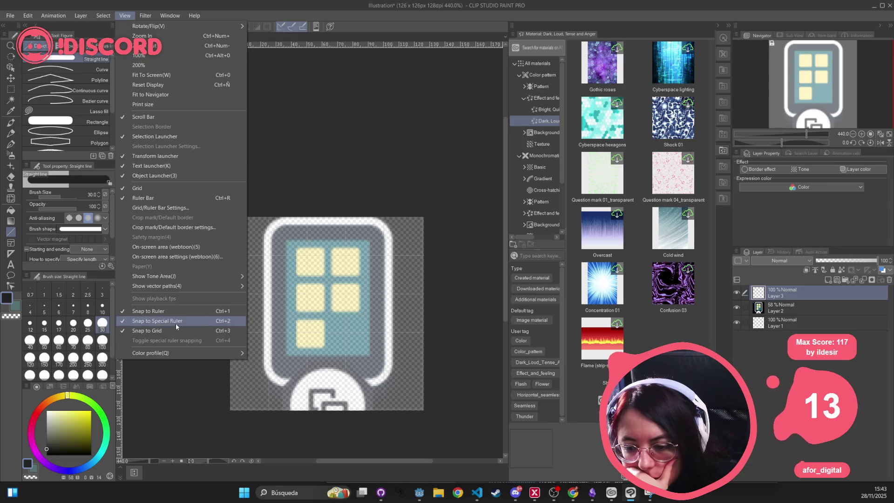
# - Set the grid to 4 divisions in Grid/Ruler Bar Settings and confirm
pyautogui.click(172, 208)
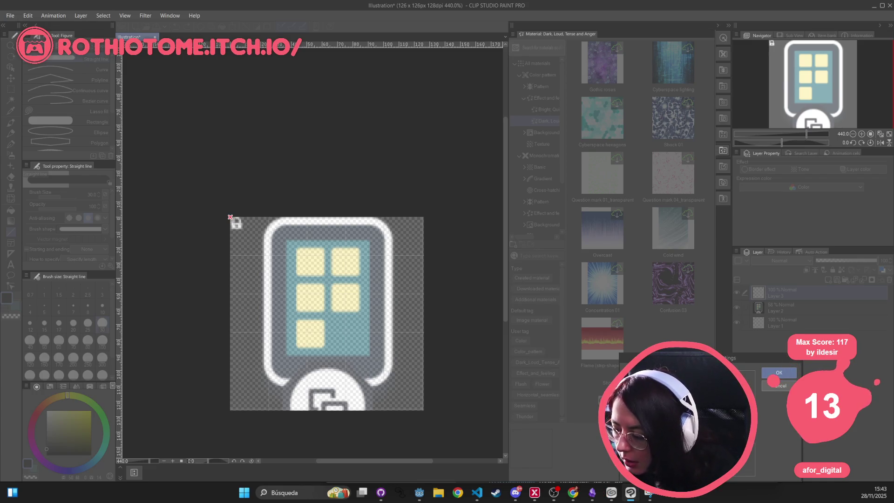
pyautogui.write('4')
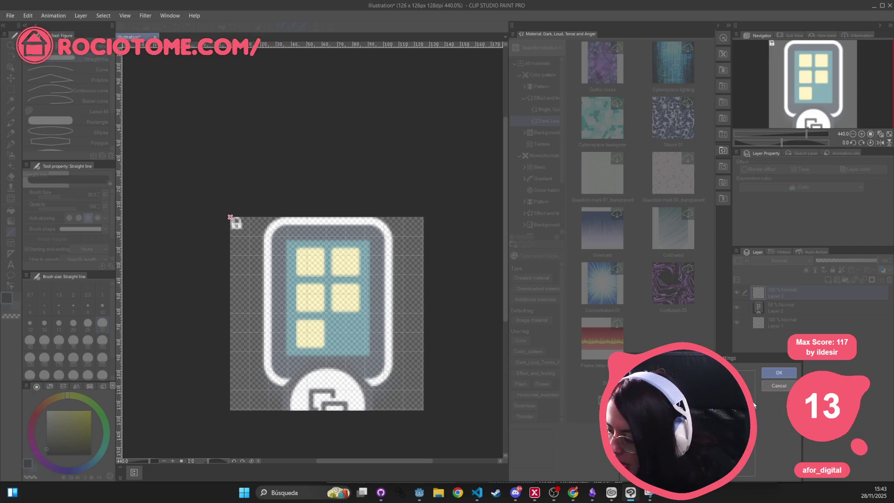
pyautogui.click(785, 374)
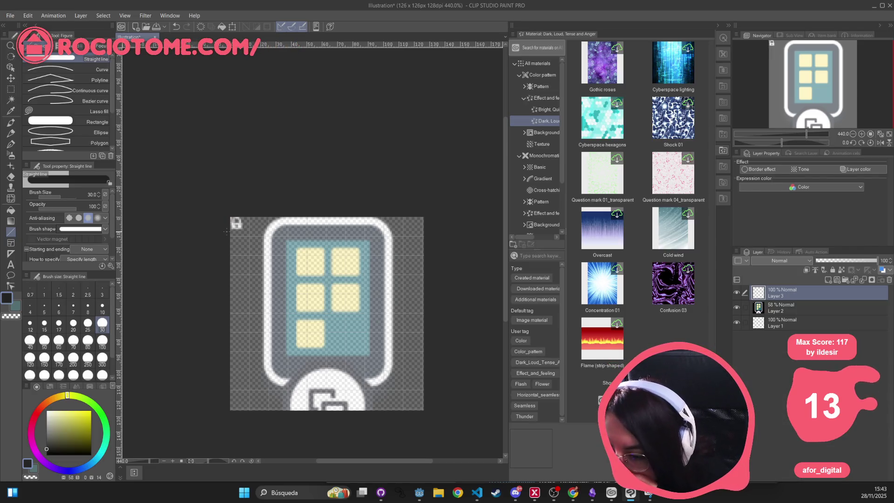
# - Shrink the Straight line brush to size 5, undo the test strokes, and zoom back out
pyautogui.scroll(2, 263, 250)
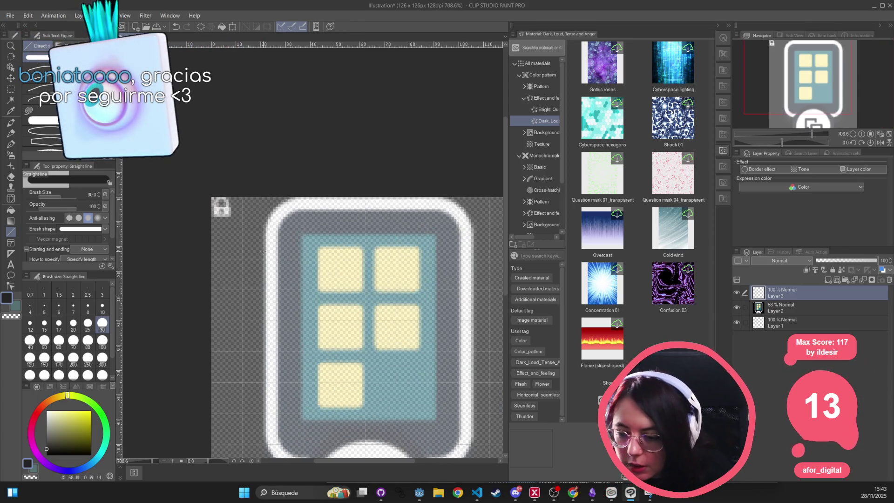
pyautogui.scroll(1, 264, 251)
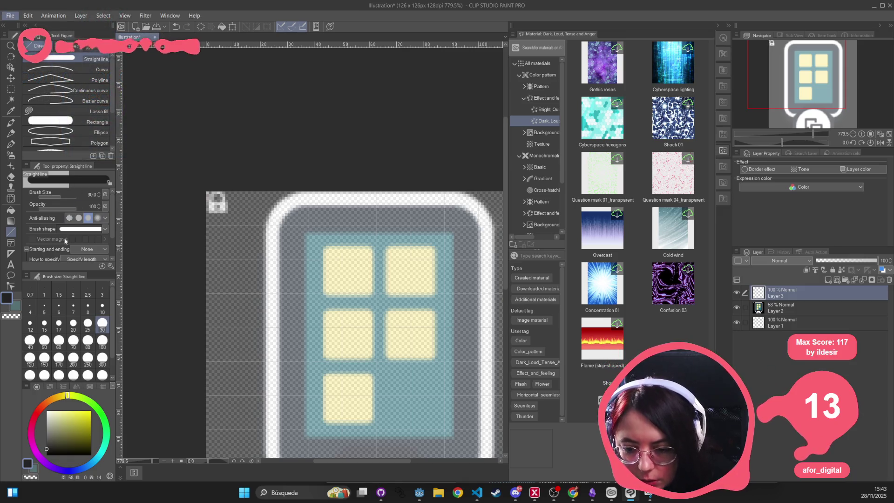
pyautogui.moveTo(114, 210); pyautogui.dragTo(115, 233)
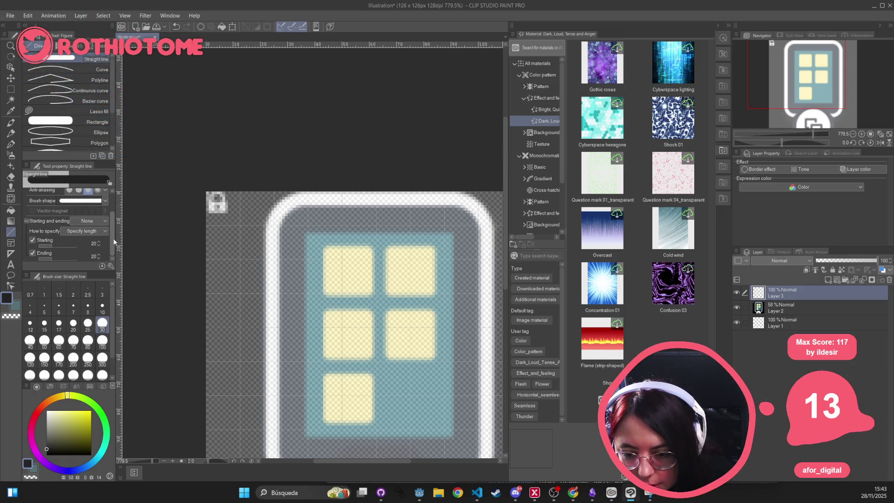
pyautogui.scroll(3, 113, 241)
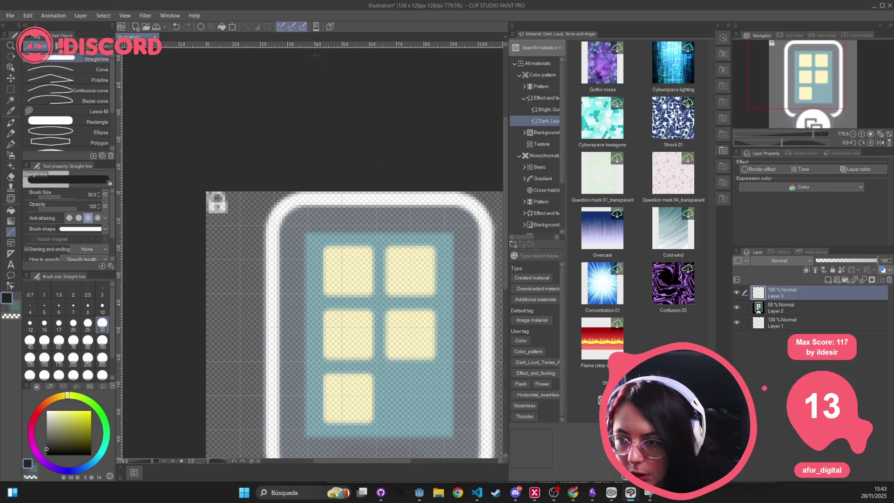
pyautogui.click(240, 224)
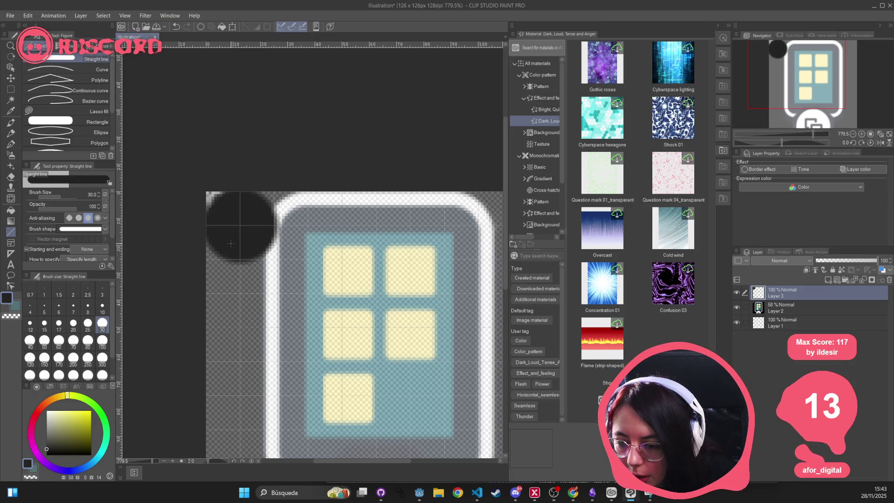
pyautogui.hotkey('ctrl', 'z')
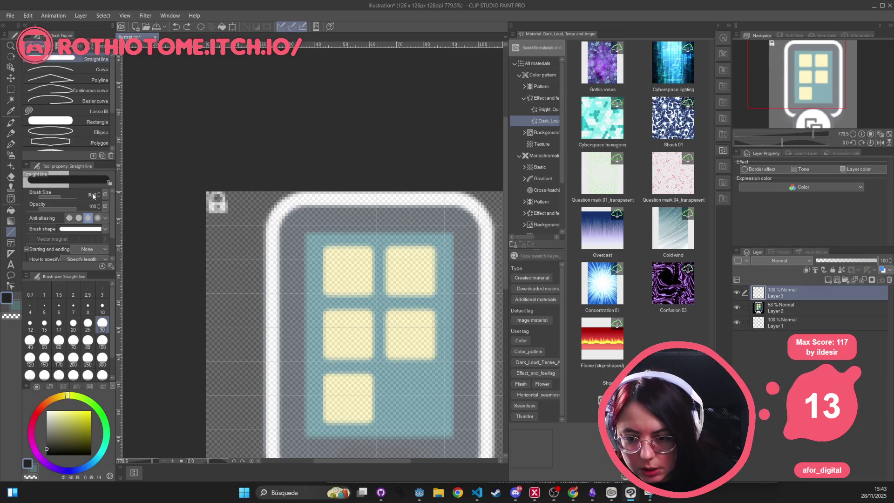
pyautogui.moveTo(93, 196); pyautogui.dragTo(55, 196)
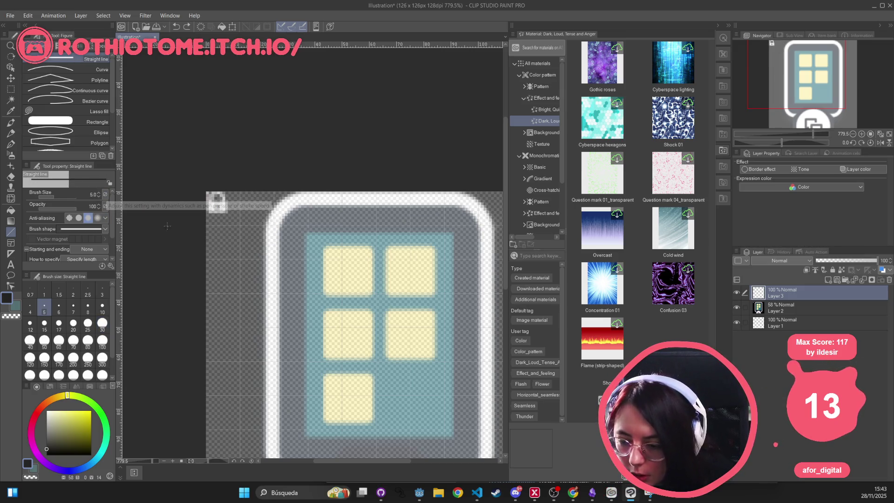
pyautogui.click(240, 226)
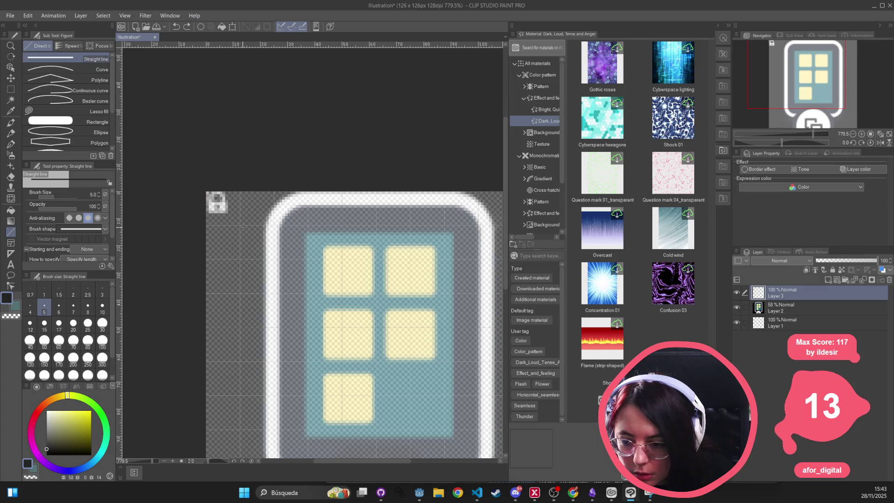
pyautogui.moveTo(239, 225)
pyautogui.mouseDown()
pyautogui.moveTo(274, 259)
pyautogui.moveTo(239, 260)
pyautogui.moveTo(272, 256)
pyautogui.moveTo(243, 289)
pyautogui.mouseUp()
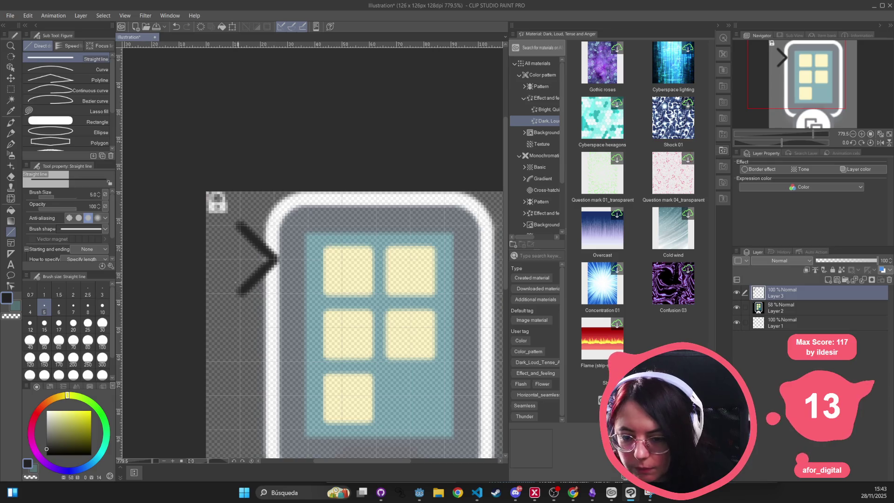
pyautogui.hotkey('ctrl', 'z')
pyautogui.hotkey('ctrl', 'z')
pyautogui.hotkey('ctrl', '-')
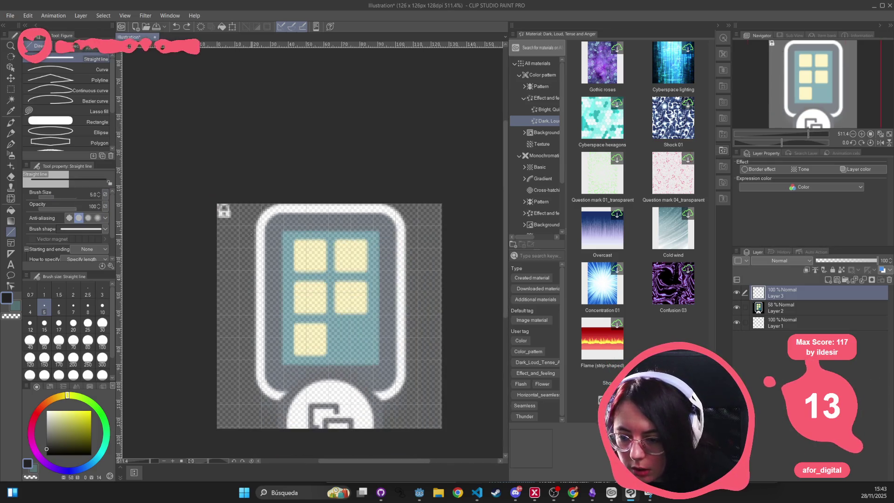
# - Draw connected diagonal zigzag strokes down the tablet icon's left side, then its right side
pyautogui.moveTo(239, 225); pyautogui.dragTo(261, 247)
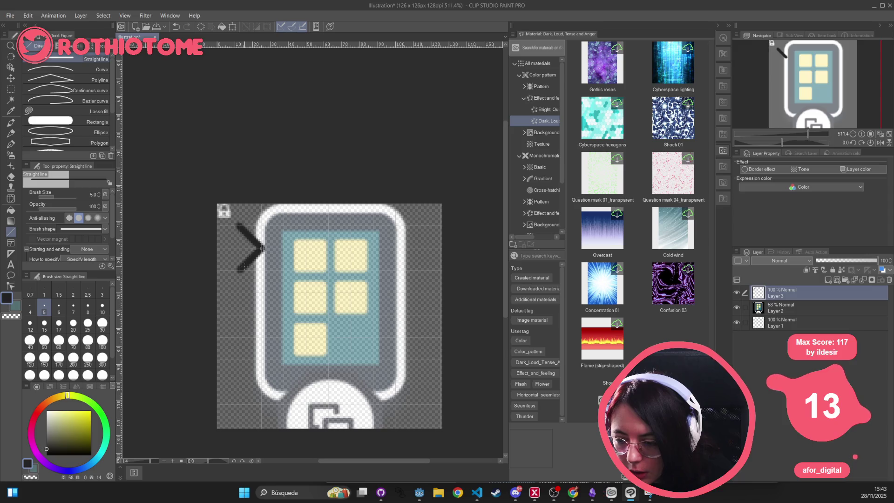
pyautogui.moveTo(261, 294)
pyautogui.mouseDown()
pyautogui.moveTo(237, 317)
pyautogui.moveTo(261, 340)
pyautogui.mouseUp()
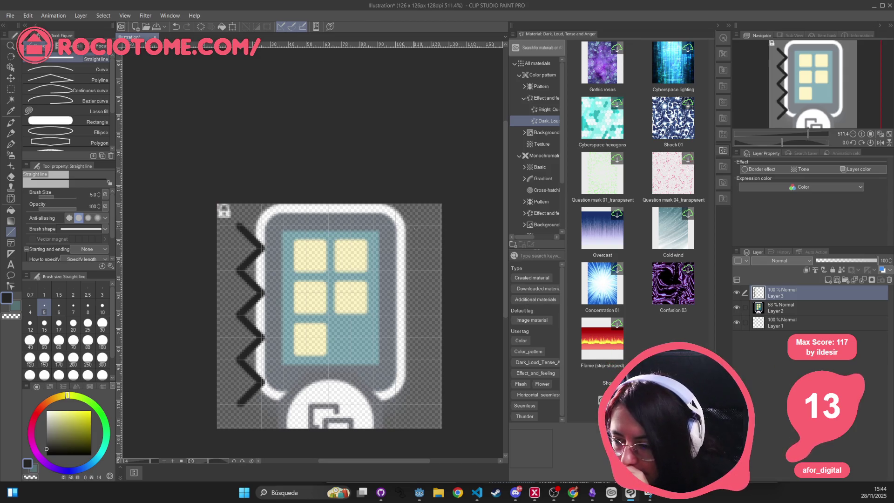
pyautogui.moveTo(419, 225); pyautogui.dragTo(395, 249)
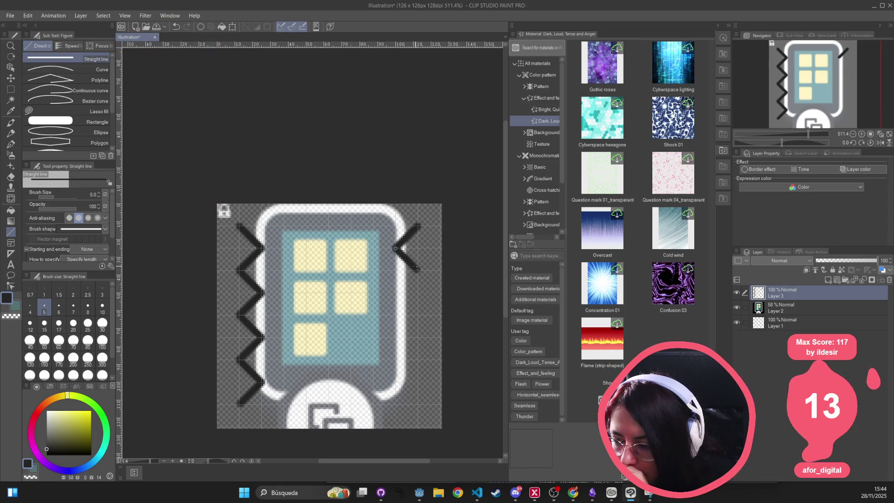
pyautogui.moveTo(395, 293)
pyautogui.mouseDown()
pyautogui.moveTo(419, 315)
pyautogui.moveTo(395, 337)
pyautogui.mouseUp()
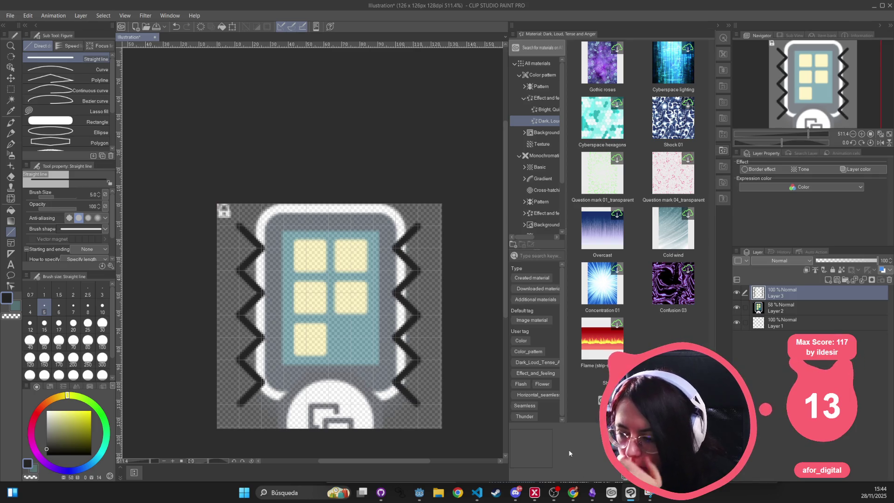
# - Give Layer 3's zigzags a white Border effect, then make Layer 2 the active layer
pyautogui.click(768, 169)
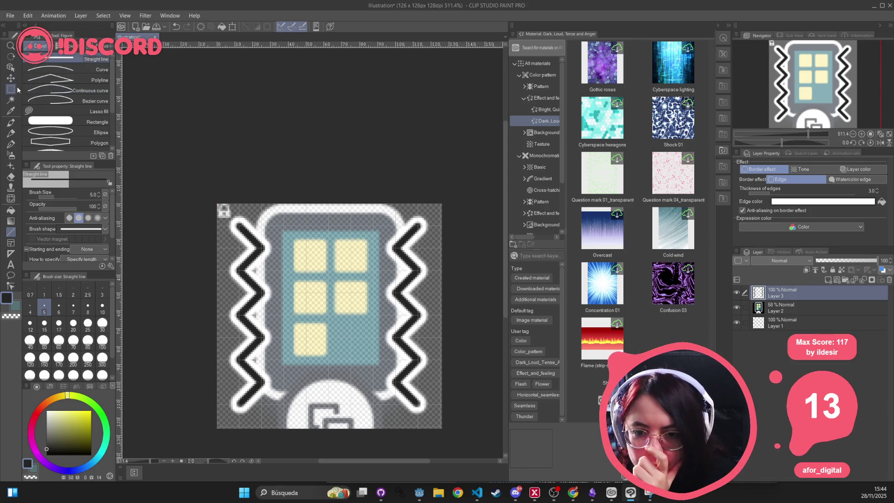
pyautogui.press('m')
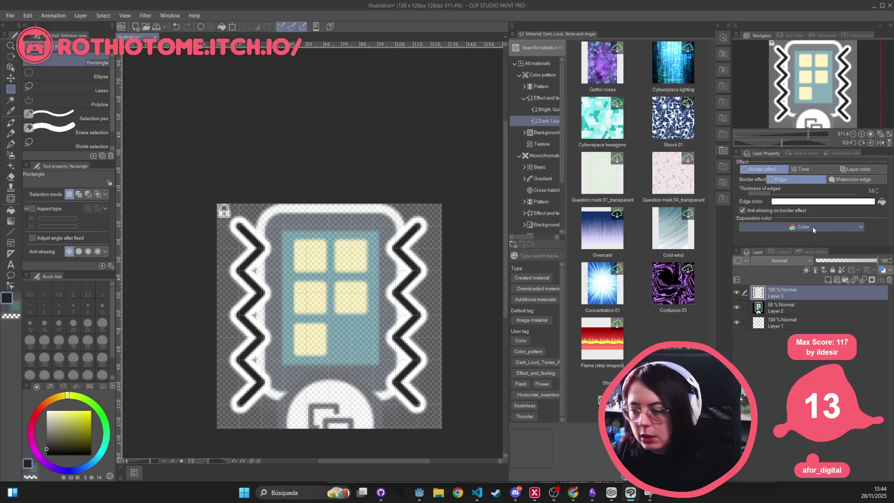
pyautogui.click(766, 309)
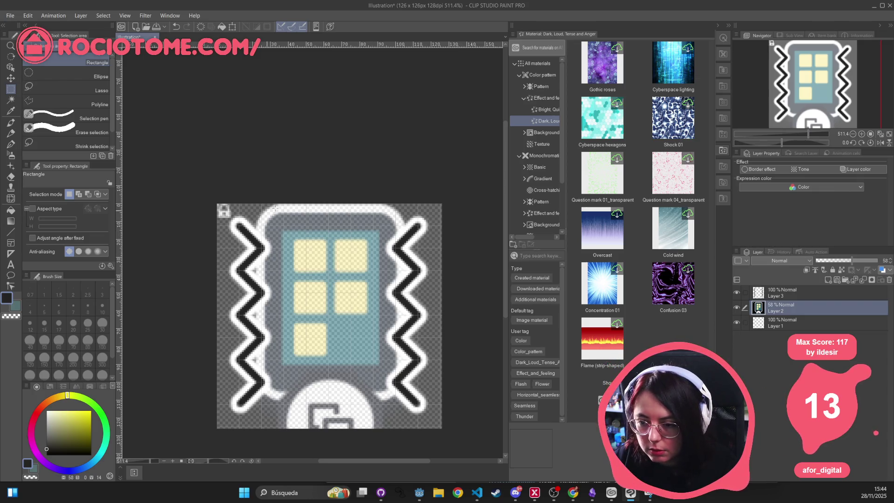
# - Auto-select the grey frame on Layer 2 and delete it
pyautogui.press('w')
pyautogui.click(289, 218)
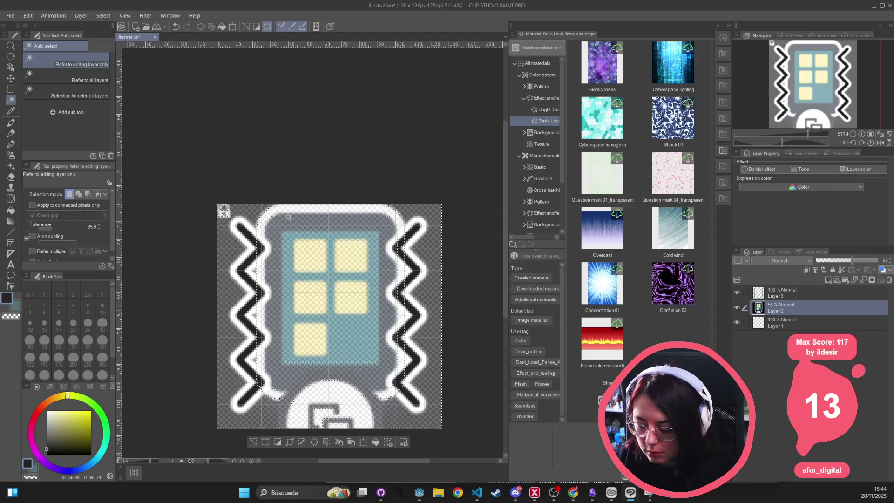
pyautogui.press('Delete')
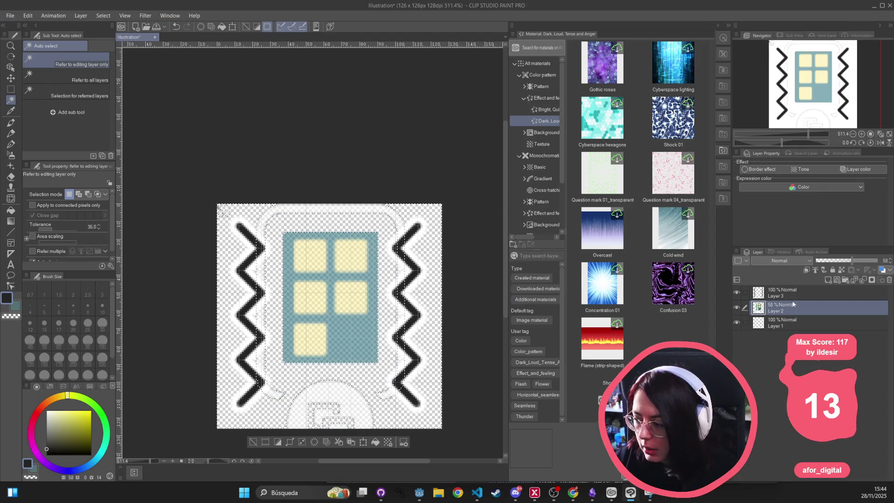
# - Restore Layer 2's grey frame with undo, then hide Layers 2 and 1
pyautogui.click(810, 294)
pyautogui.click(802, 303)
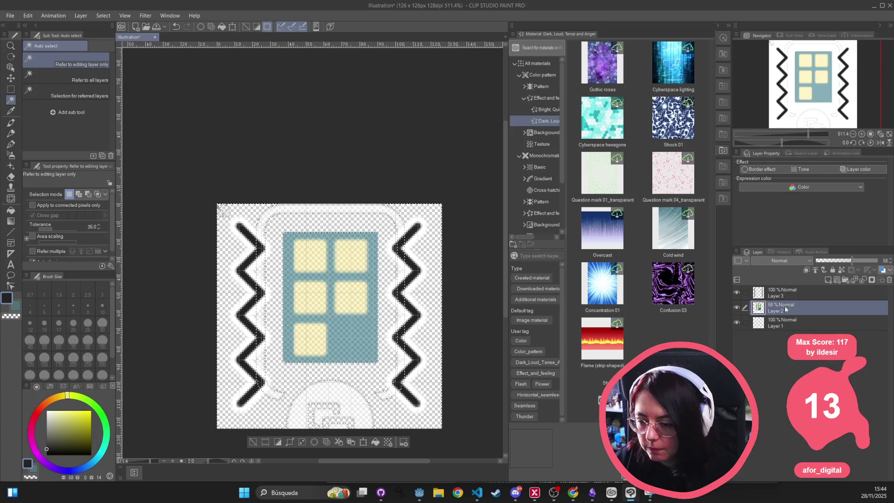
pyautogui.click(791, 292)
pyautogui.click(784, 307)
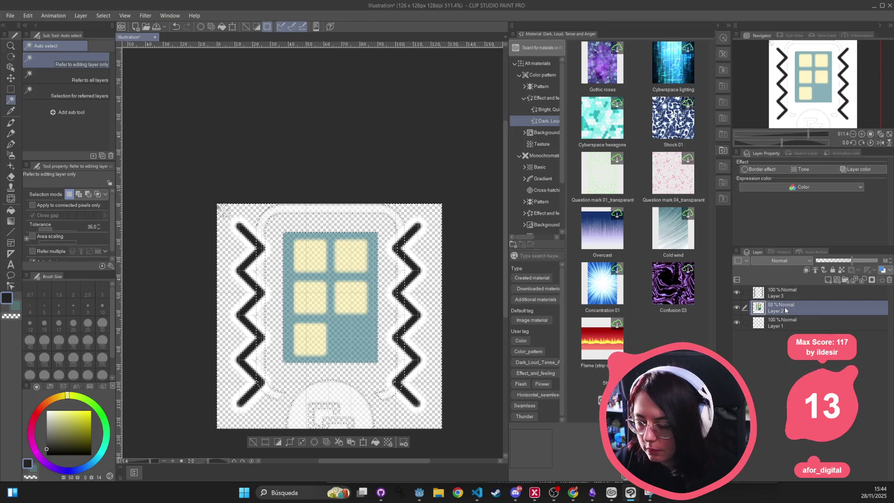
pyautogui.hotkey('ctrl', 'z')
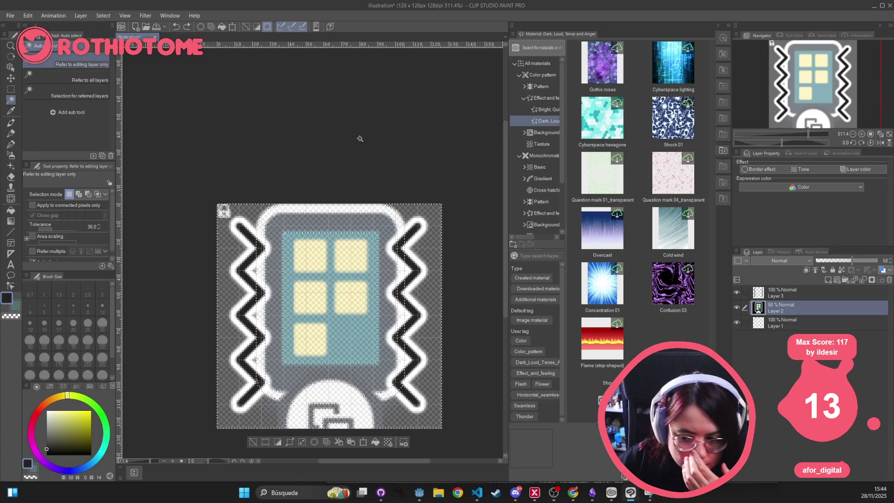
pyautogui.click(736, 307)
pyautogui.click(736, 322)
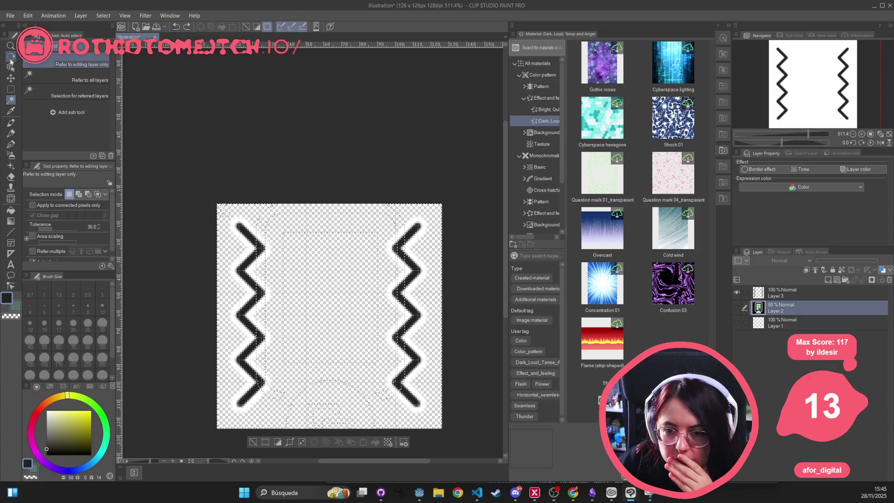
# - Select the left strip on Layer 3 and transform its zigzag slightly inward
pyautogui.press('m')
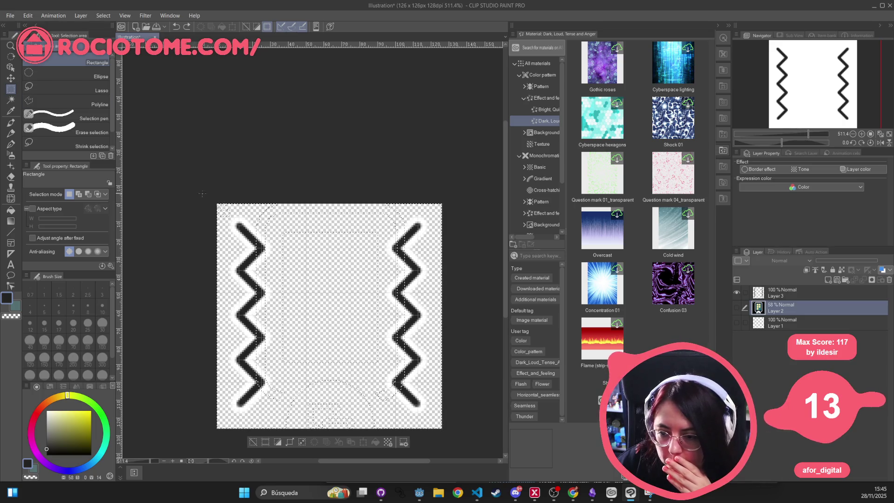
pyautogui.scroll(-5, 202, 193)
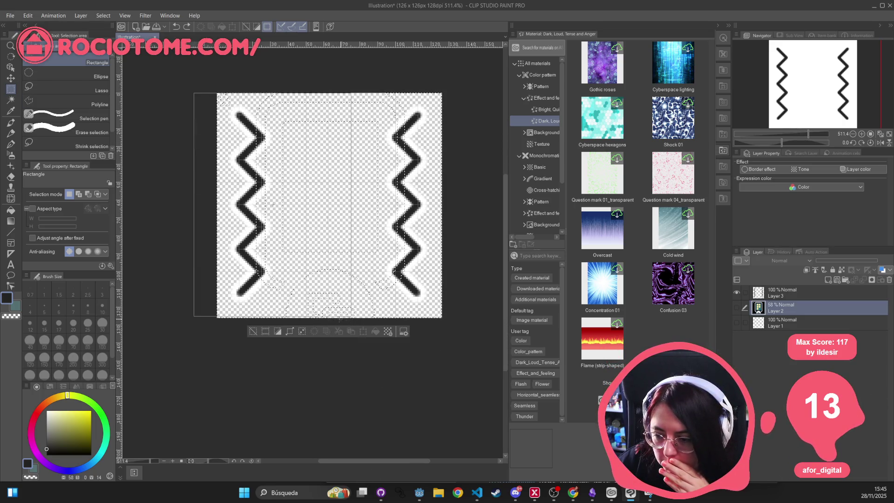
pyautogui.moveTo(216, 92); pyautogui.dragTo(306, 317)
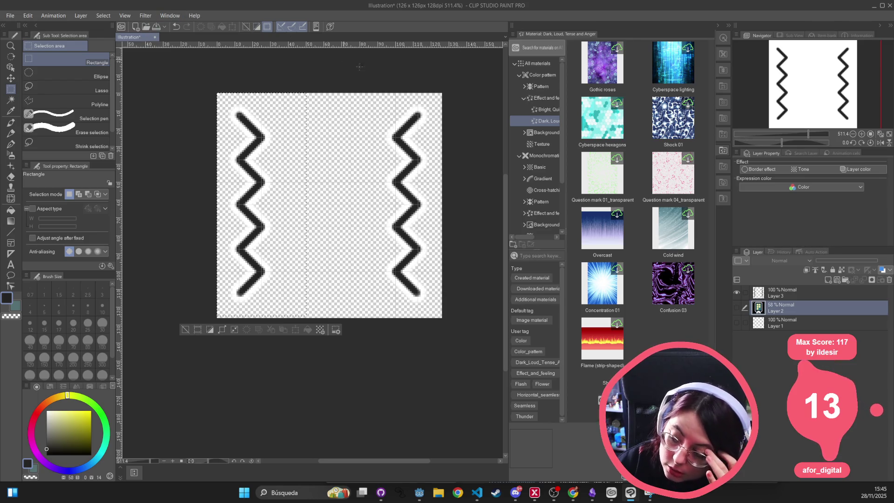
pyautogui.click(783, 292)
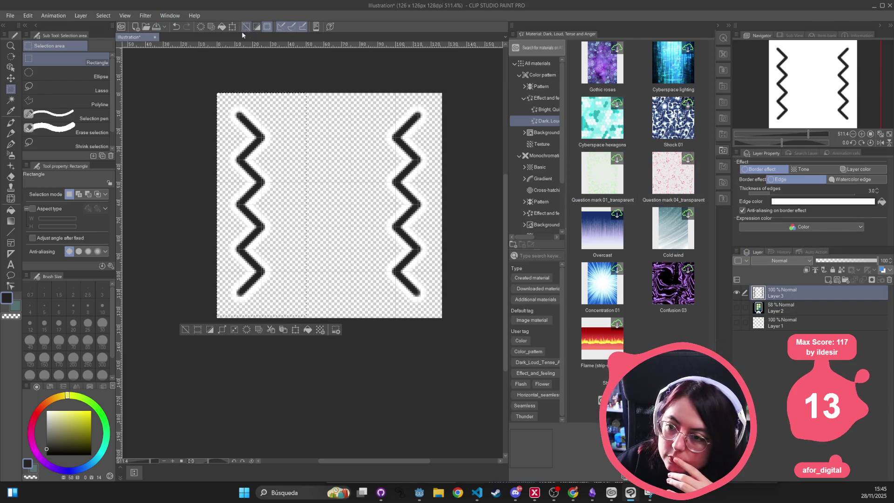
pyautogui.click(232, 26)
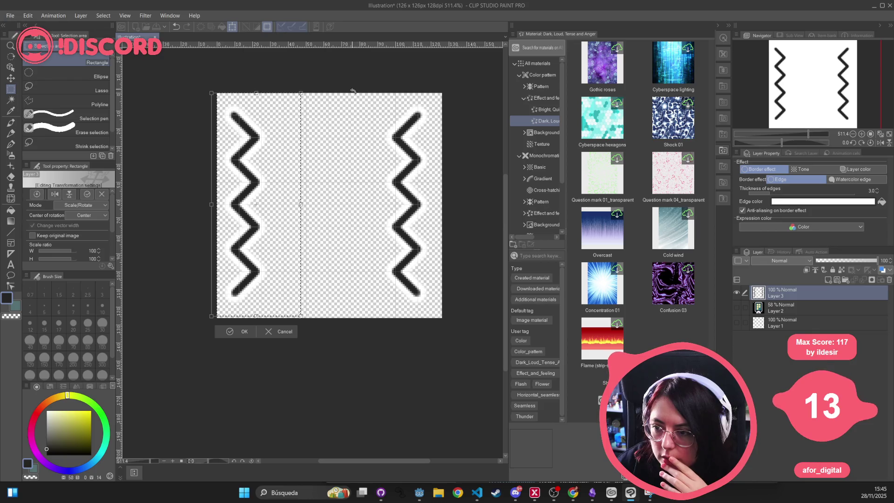
pyautogui.press('Return')
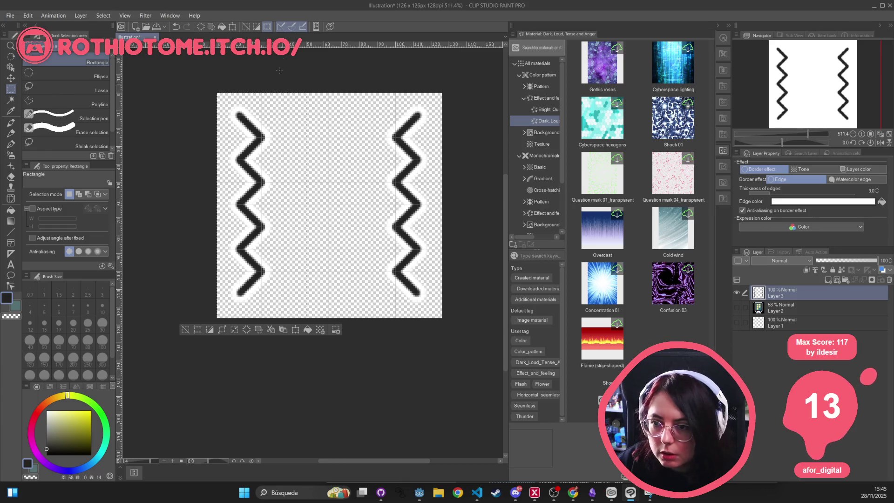
pyautogui.click(233, 29)
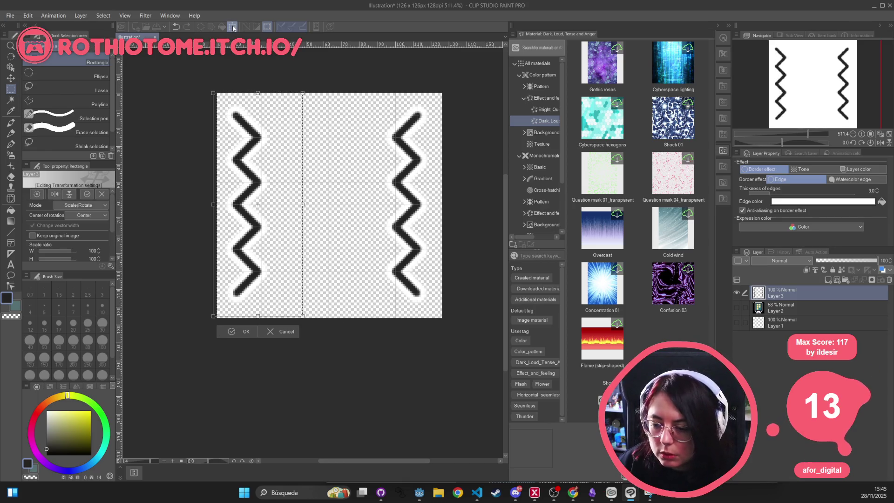
pyautogui.press('Left')
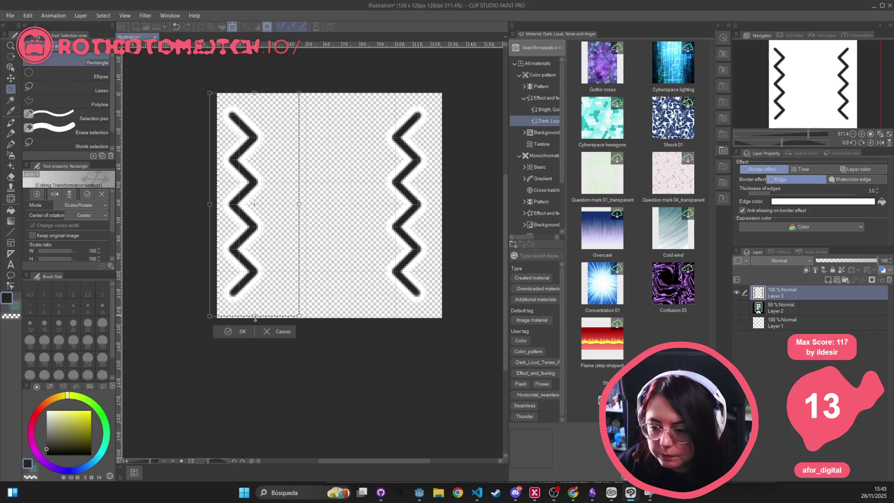
pyautogui.press('Return')
# - Select the right strip and shift its zigzag about 11 px to the right
pyautogui.moveTo(371, 86); pyautogui.dragTo(449, 335)
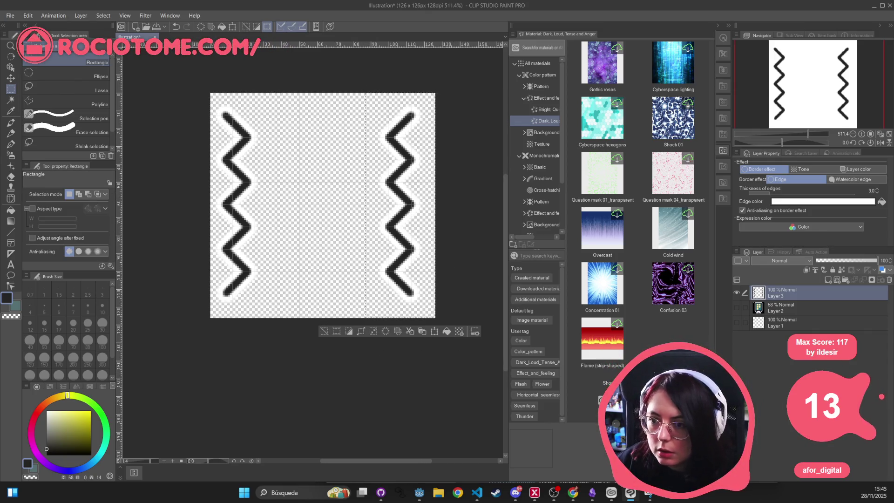
pyautogui.click(232, 26)
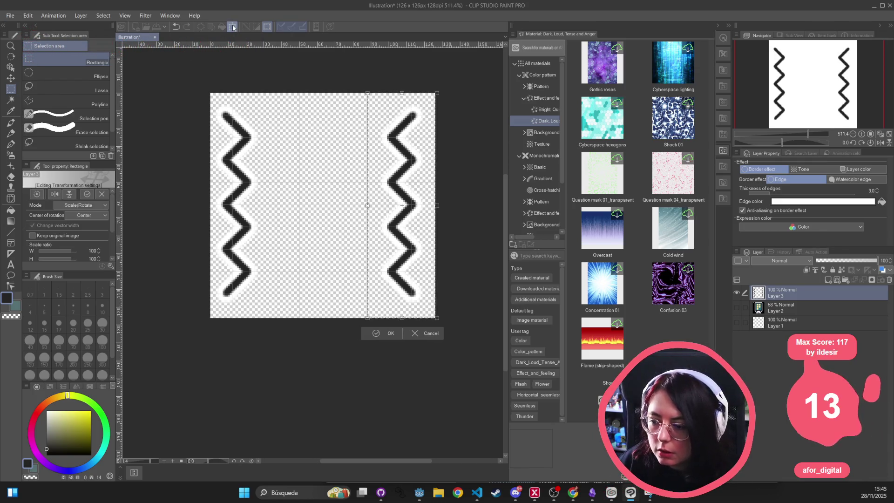
pyautogui.moveTo(261, 180); pyautogui.dragTo(266, 180)
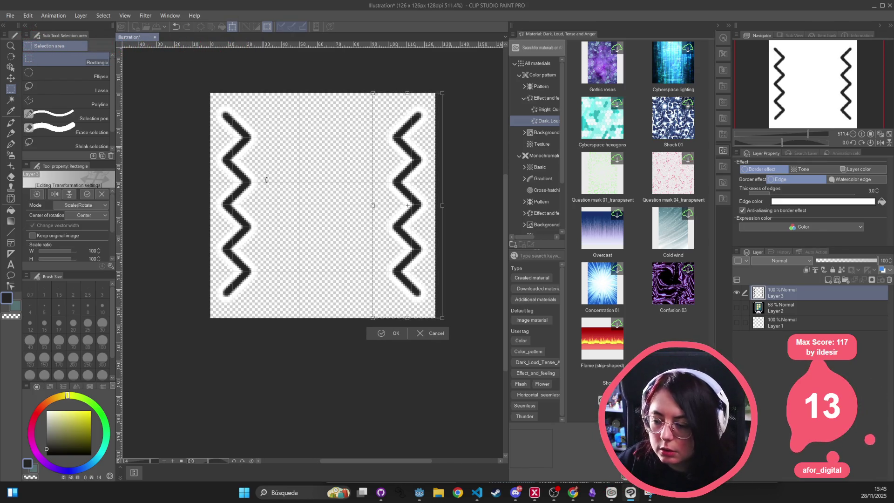
pyautogui.click(395, 333)
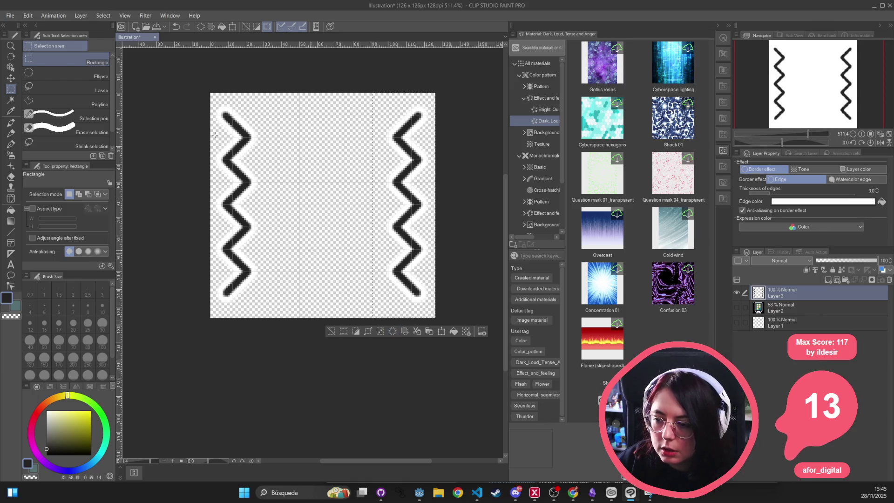
pyautogui.click(15, 18)
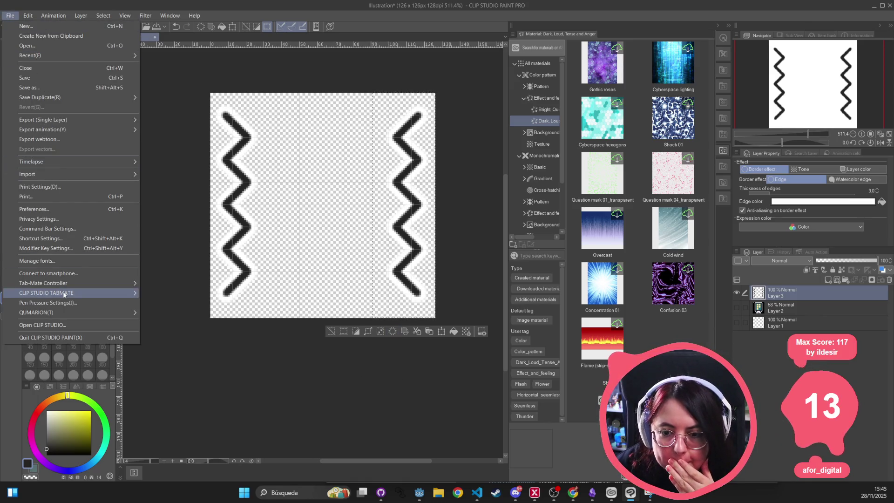
# - Start a single-layer PNG export of the zigzag layer named mobile_rumble
pyautogui.moveTo(65, 293)
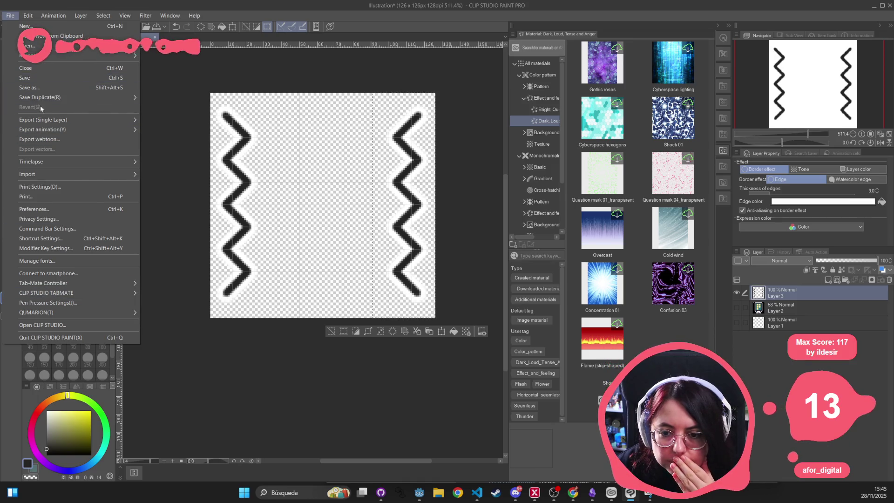
pyautogui.moveTo(37, 120)
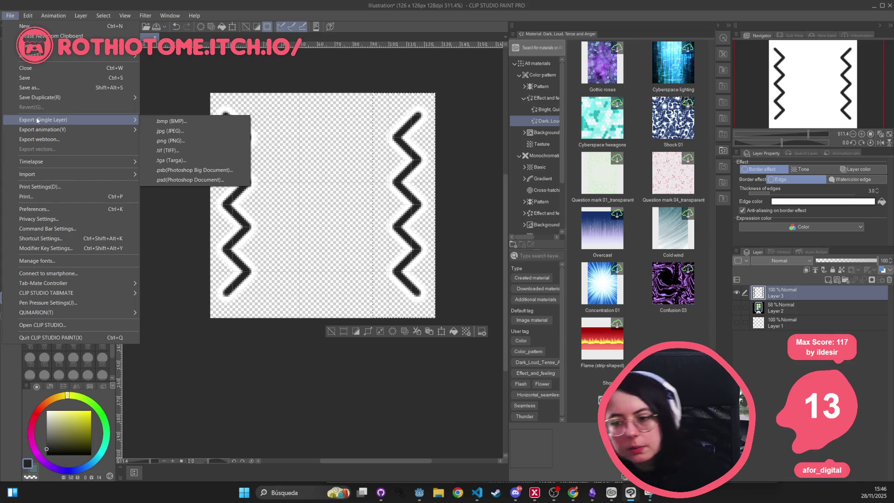
pyautogui.click(234, 139)
pyautogui.write('mo')
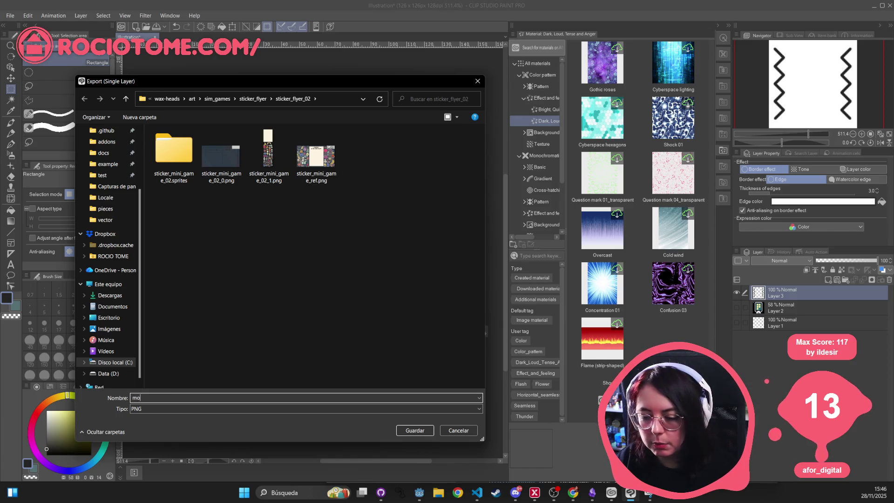
pyautogui.write('bile_rumble')
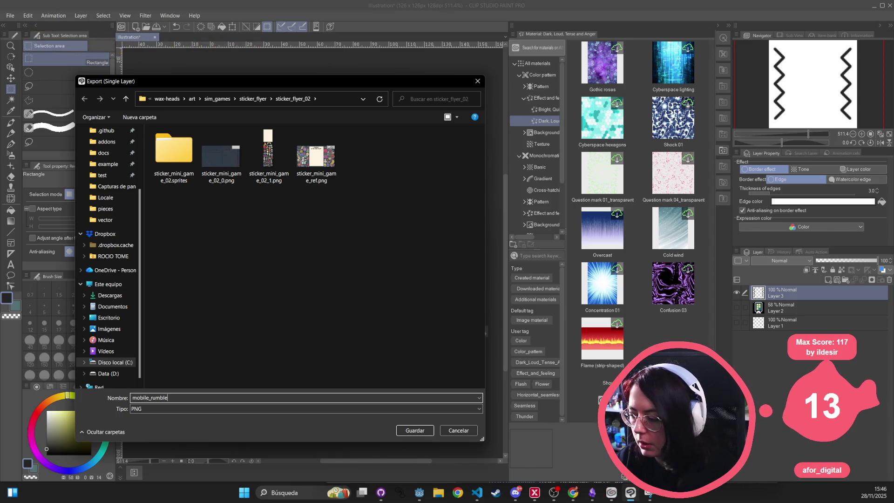
# - Save the export into wax-heads art/interfaces/phone_interface and accept the PNG settings
pyautogui.click(261, 99)
pyautogui.click(205, 99)
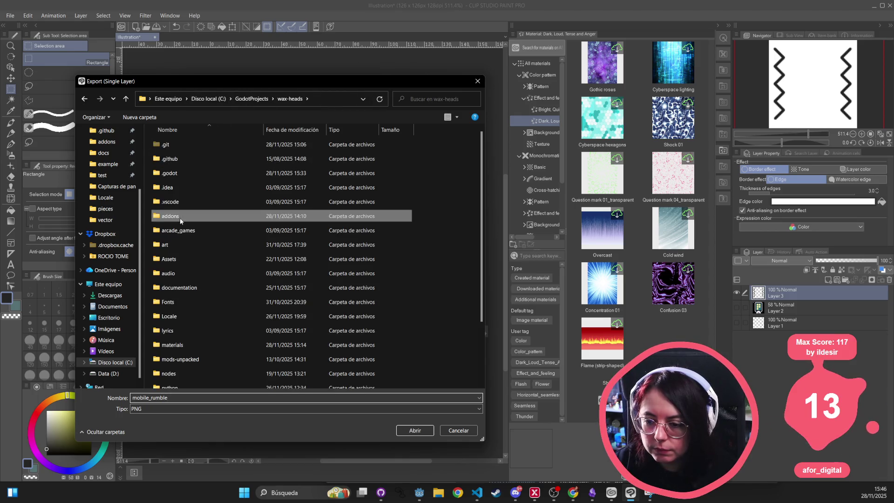
pyautogui.doubleClick(223, 244)
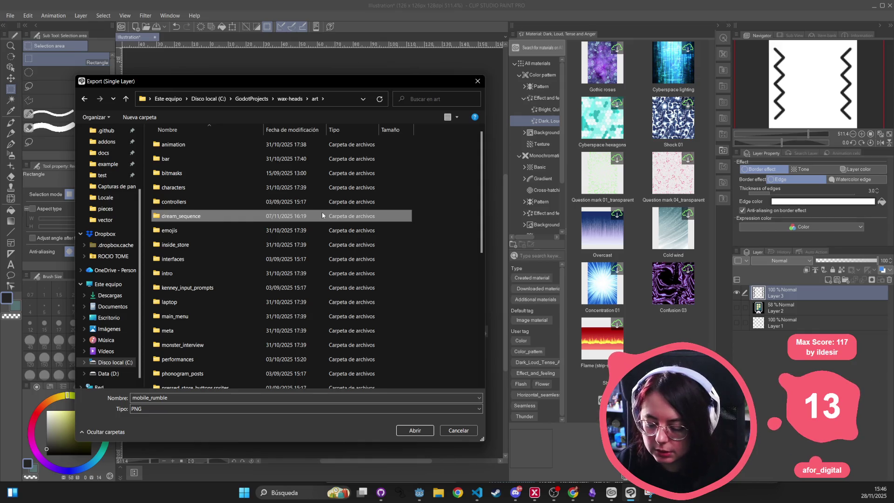
pyautogui.write('int')
pyautogui.press('Return')
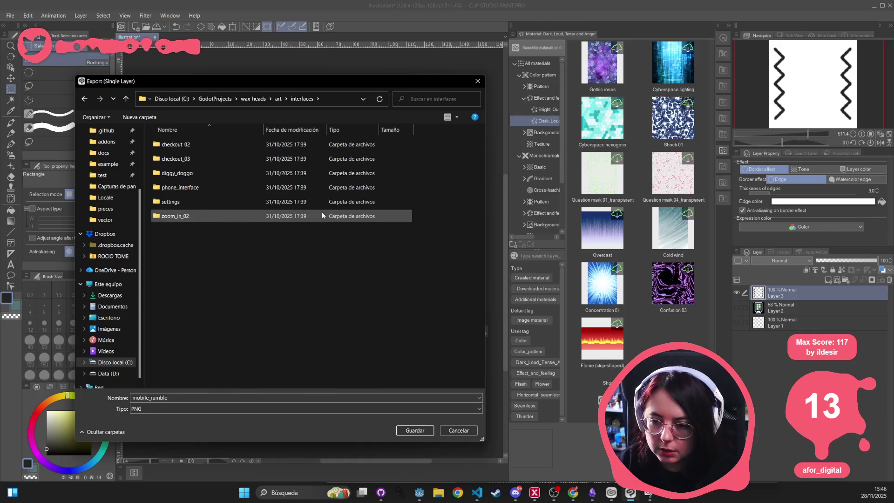
pyautogui.doubleClick(240, 201)
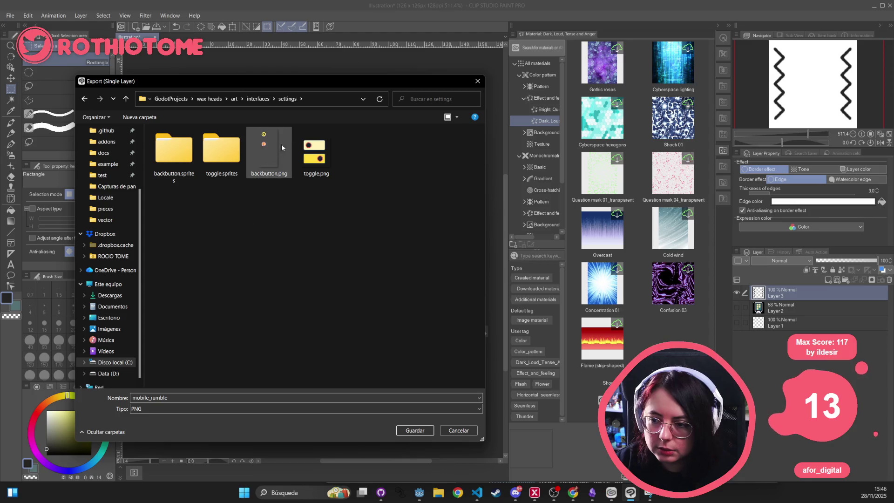
pyautogui.click(252, 99)
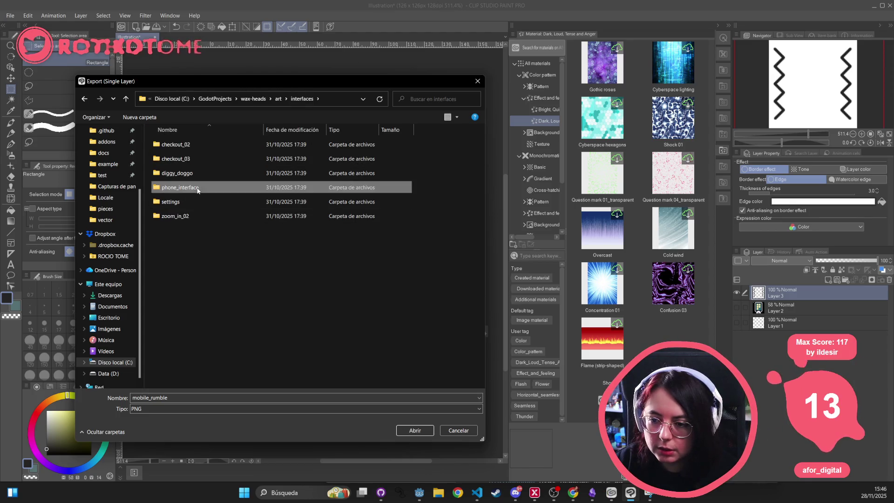
pyautogui.doubleClick(182, 188)
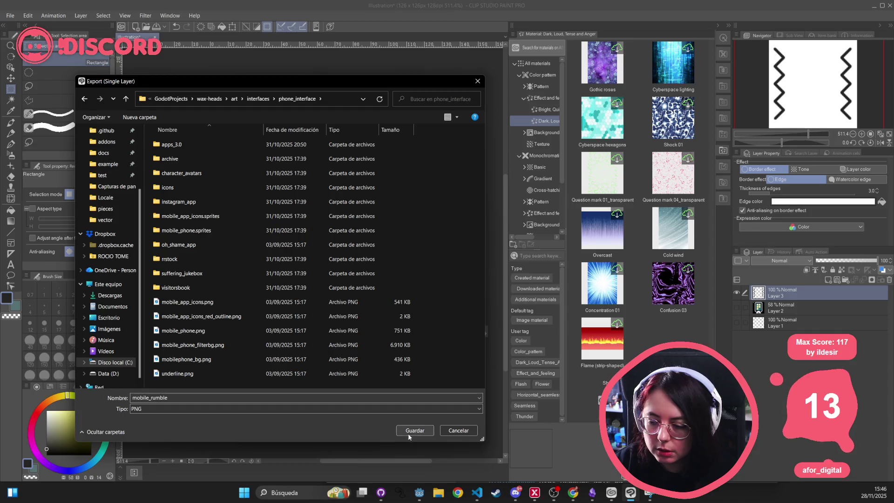
pyautogui.click(407, 432)
pyautogui.click(533, 140)
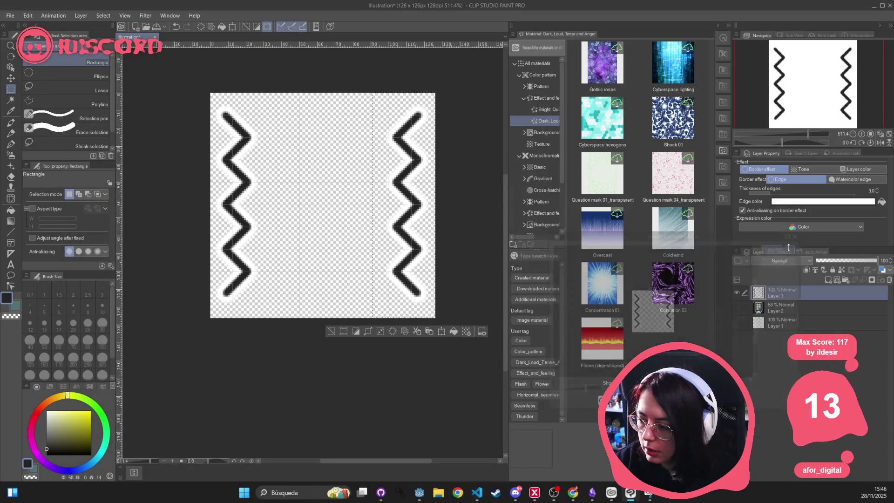
pyautogui.click(418, 498)
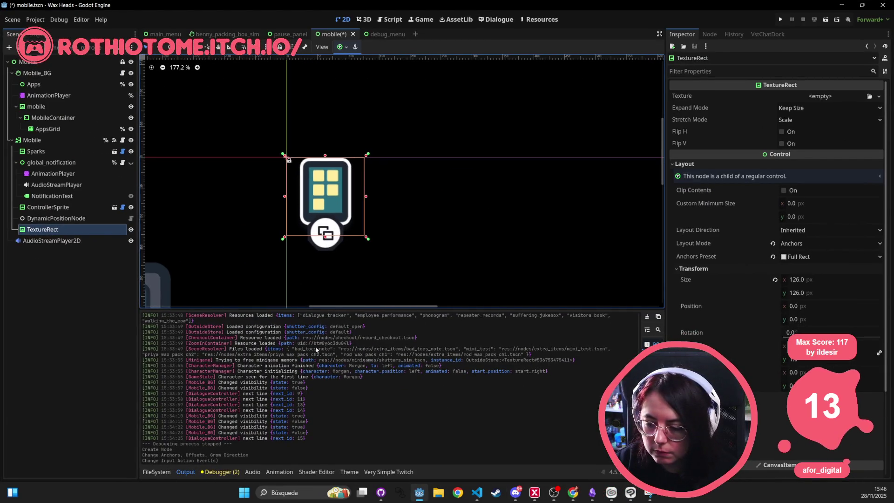
# - Filter the FileSystem for mobile_rum and assign mobile_rumble.png as the TextureRect's texture
pyautogui.click(156, 472)
pyautogui.click(296, 330)
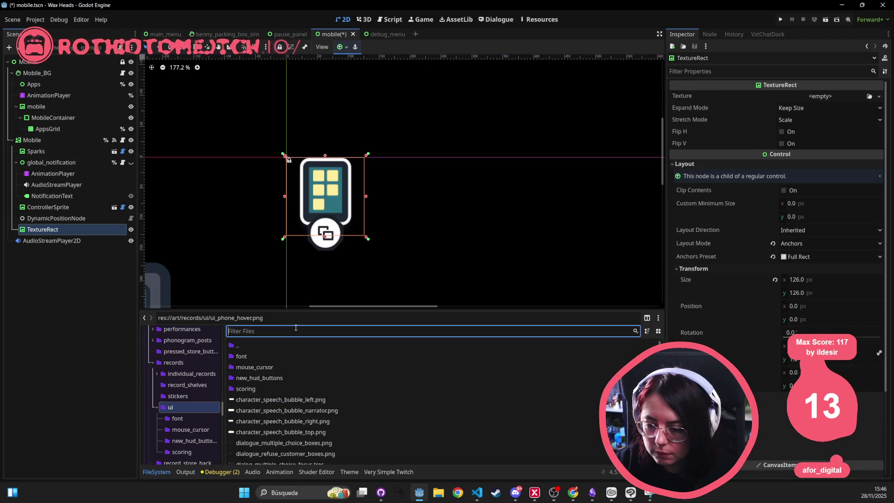
pyautogui.write('mobile_r')
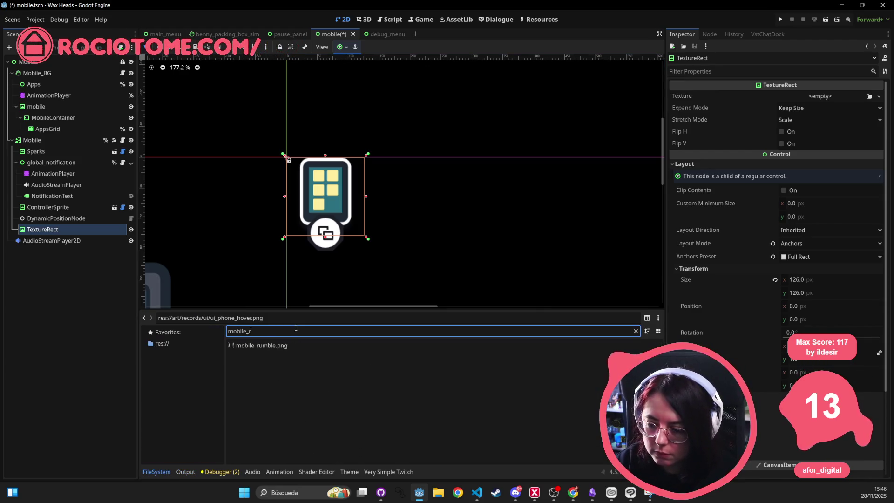
pyautogui.write('um')
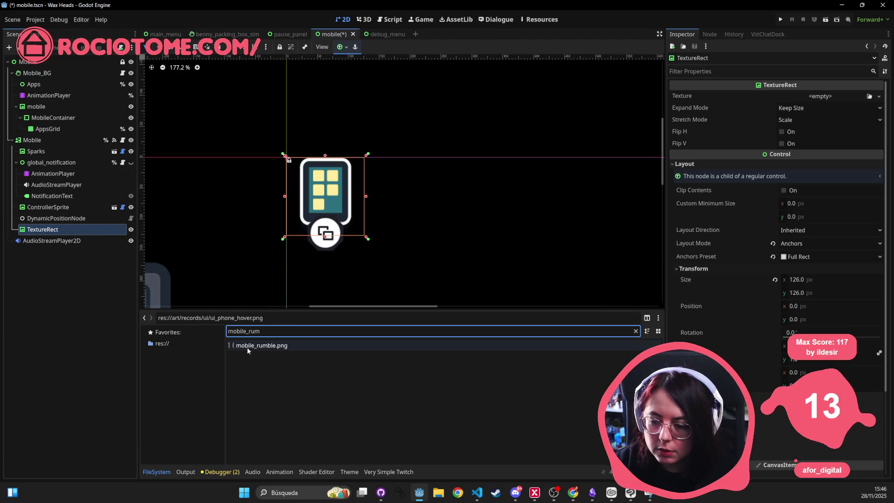
pyautogui.moveTo(248, 350); pyautogui.dragTo(72, 231)
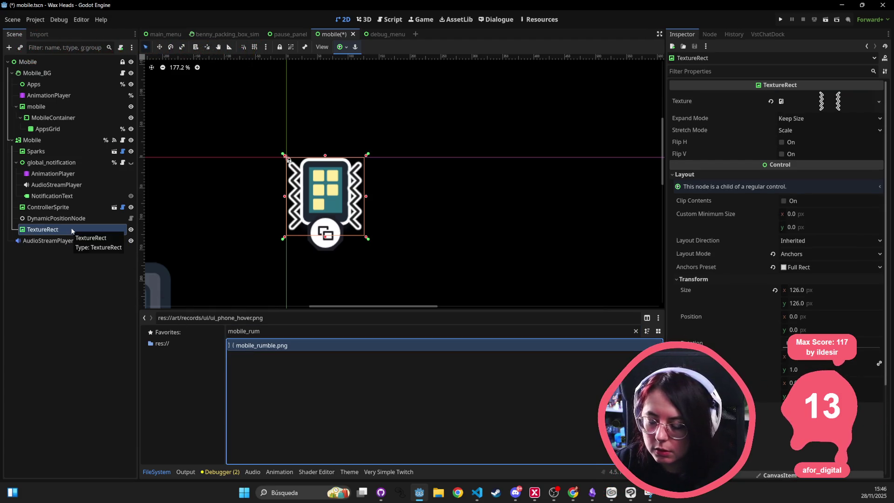
pyautogui.click(771, 101)
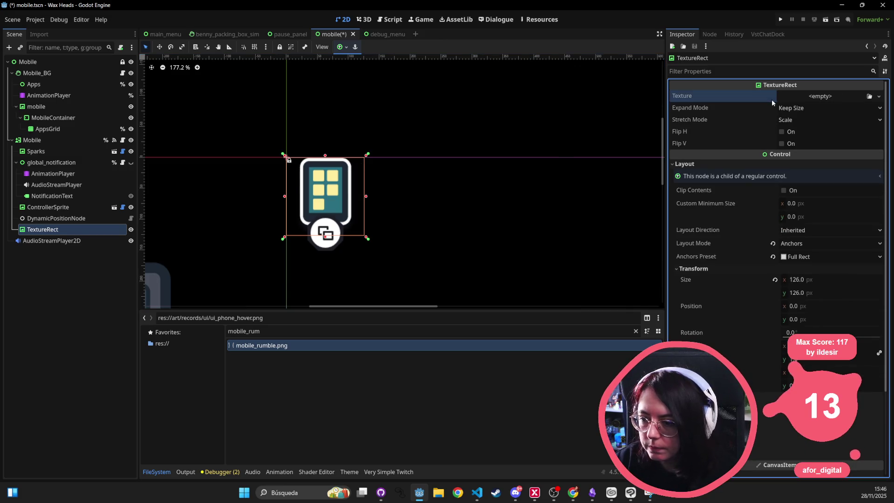
pyautogui.hotkey('ctrl', 'z')
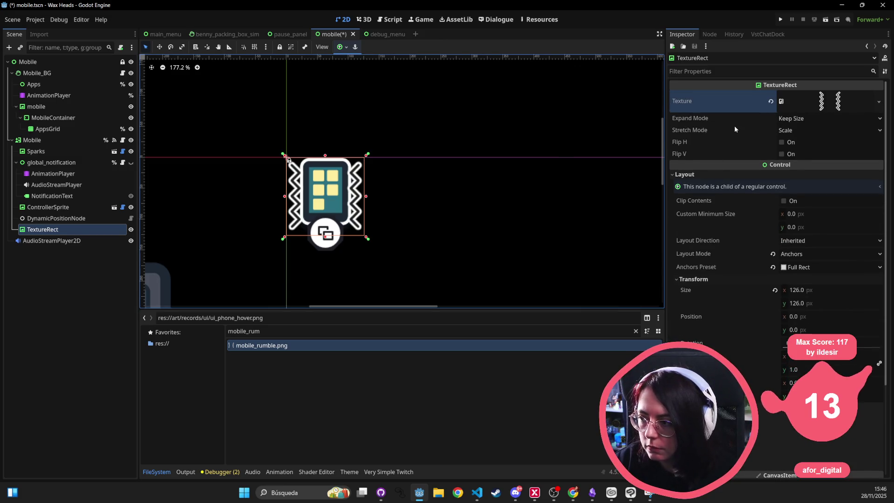
# - Toggle the zigzag TextureRect's visibility off and back on
pyautogui.click(131, 230)
pyautogui.click(131, 230)
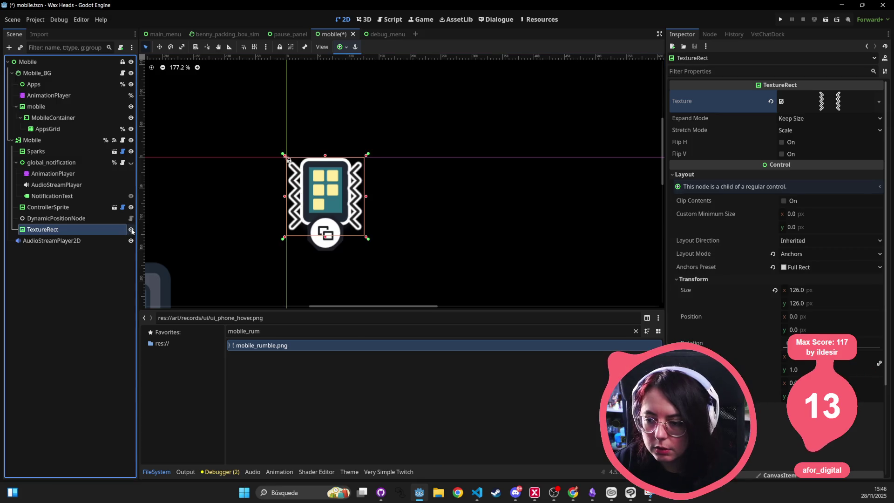
pyautogui.click(131, 230)
pyautogui.click(132, 230)
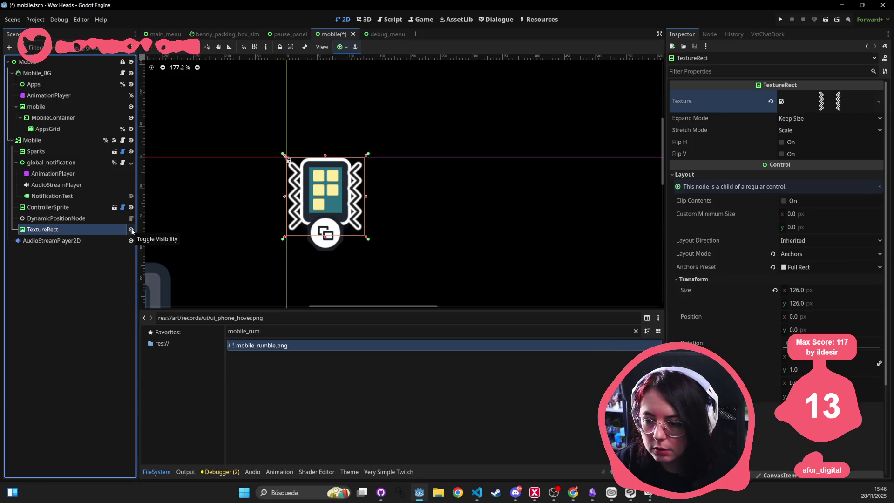
pyautogui.click(131, 230)
pyautogui.click(131, 230)
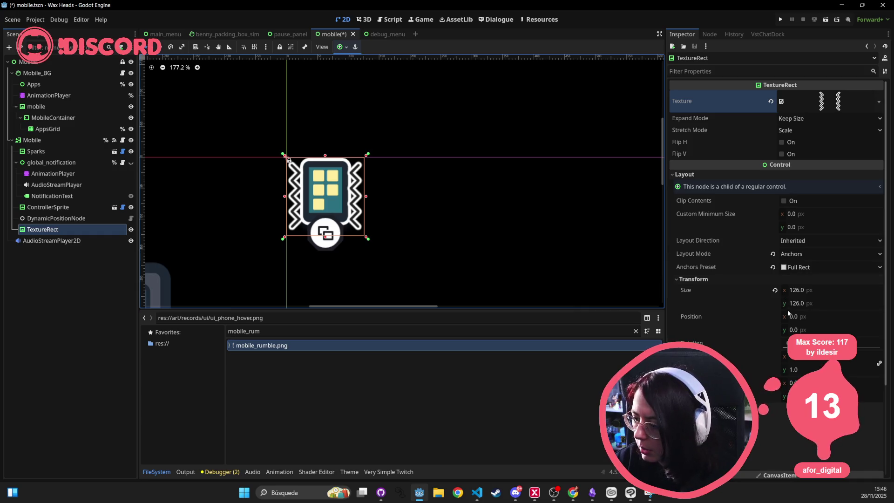
# - Set the zigzag TextureRect's pivot offset x to 63 and try adjusting its rotation
pyautogui.click(819, 343)
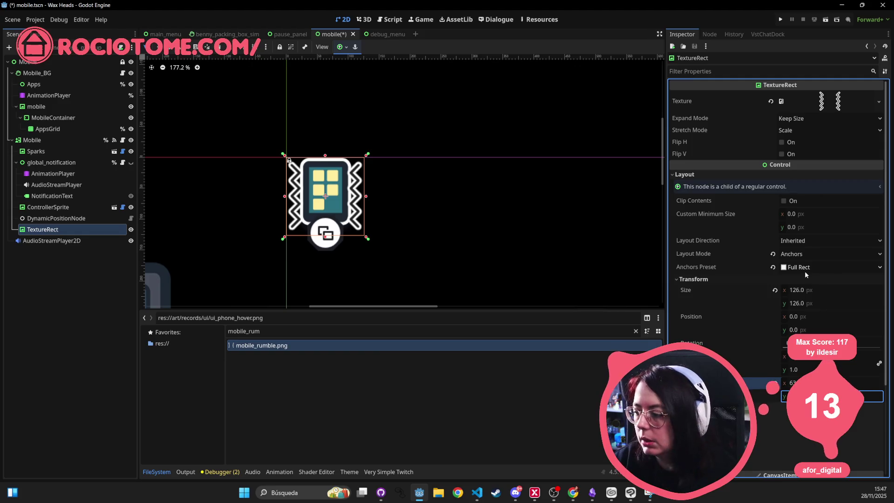
pyautogui.press('Return')
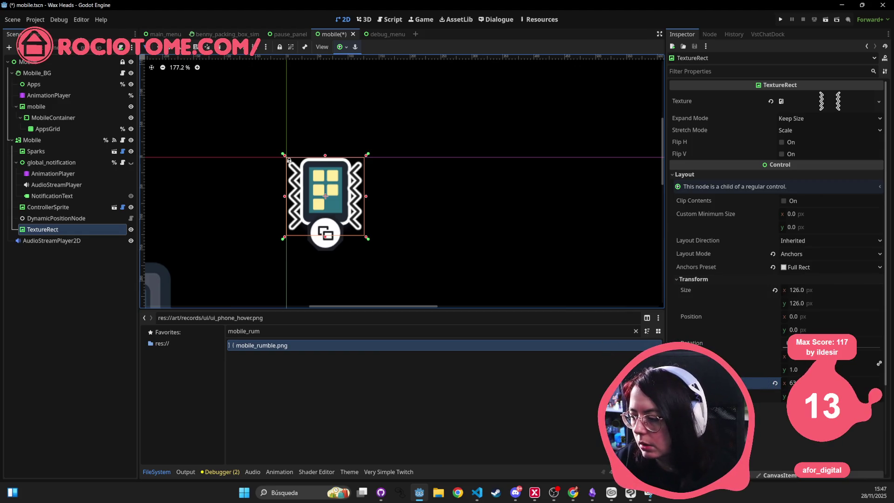
pyautogui.moveTo(819, 343); pyautogui.dragTo(838, 343)
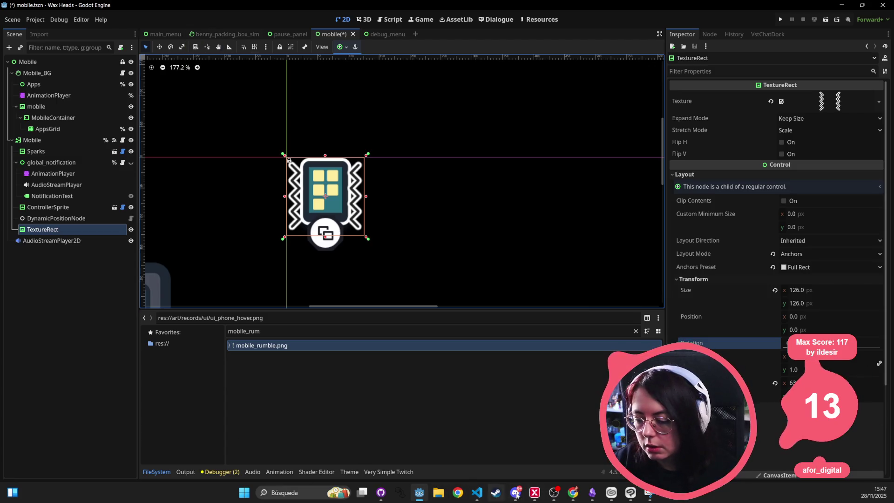
pyautogui.moveTo(575, 495)
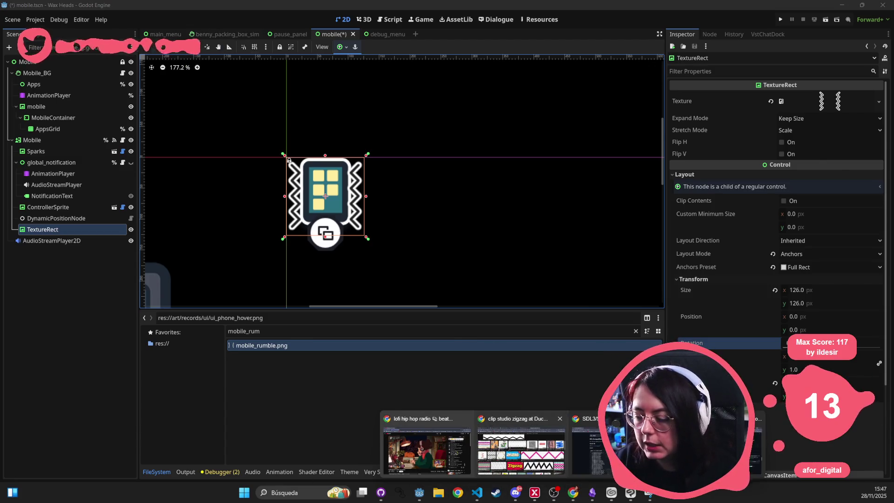
pyautogui.click(521, 445)
pyautogui.click(148, 27)
# - Search DuckDuckGo for 'vibration animation lines'
pyautogui.write('rotat')
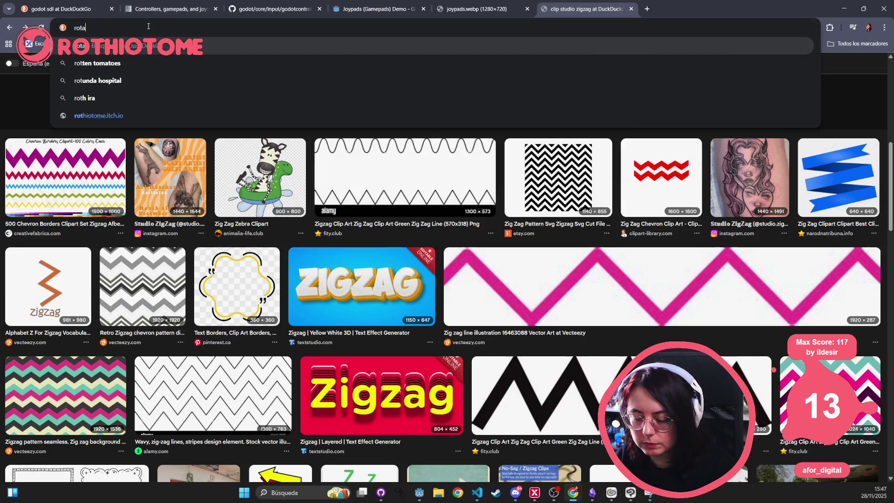
pyautogui.press('BackSpace')
pyautogui.press('BackSpace')
pyautogui.press('BackSpace')
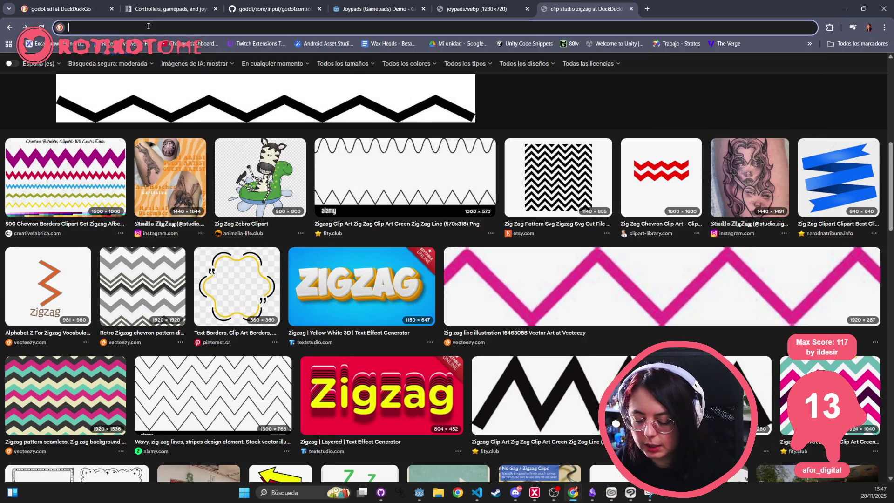
pyautogui.write('vibra')
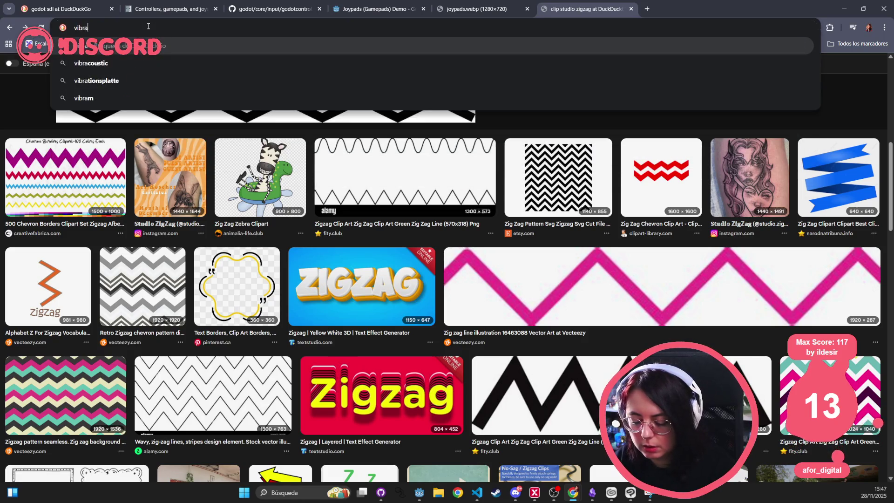
pyautogui.write('te comic')
pyautogui.press('Return')
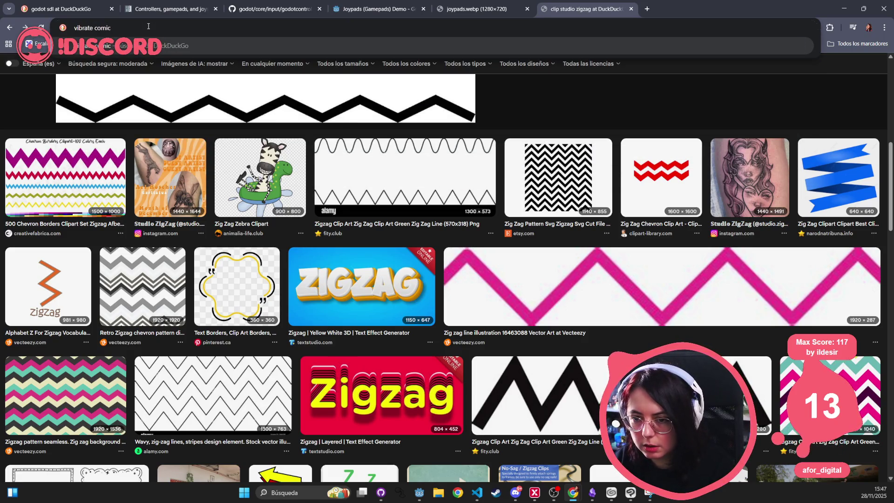
pyautogui.write('animation')
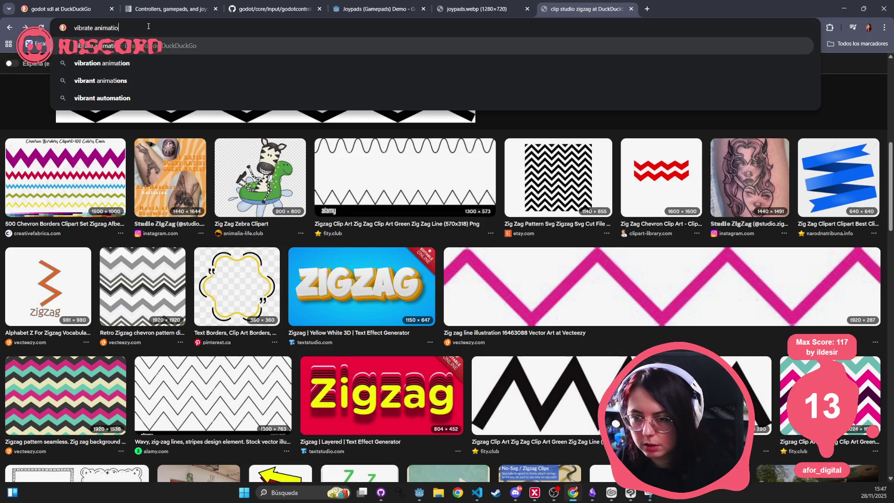
pyautogui.press('BackSpace')
pyautogui.press('BackSpace')
pyautogui.press('BackSpace')
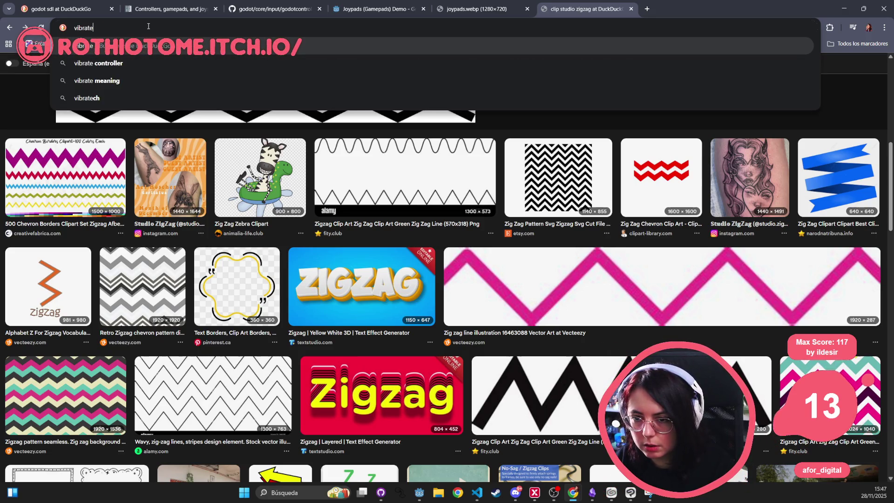
pyautogui.write('ion animation ')
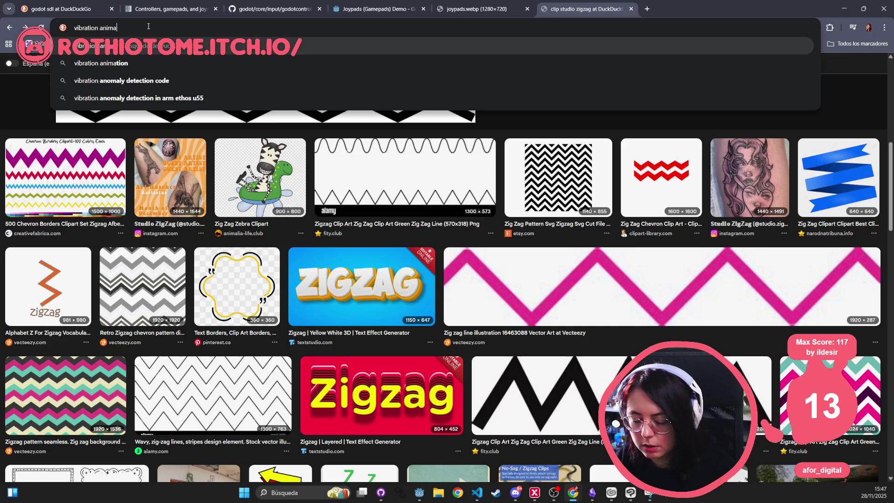
pyautogui.write('lines')
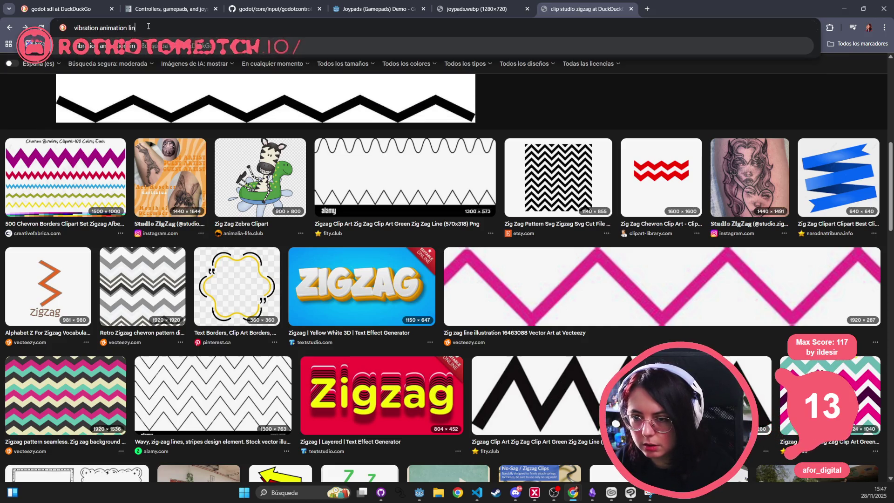
pyautogui.press('Return')
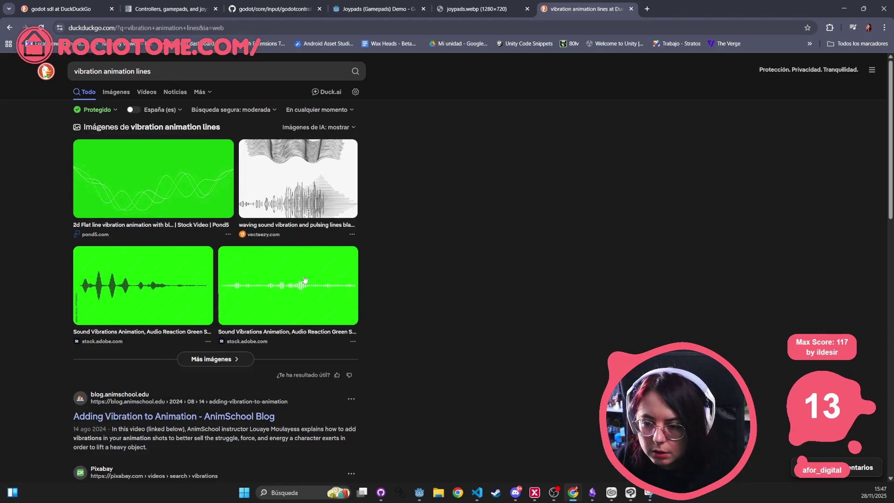
# - Scroll through the image results for the search, then return to Godot
pyautogui.scroll(-3, 172, 378)
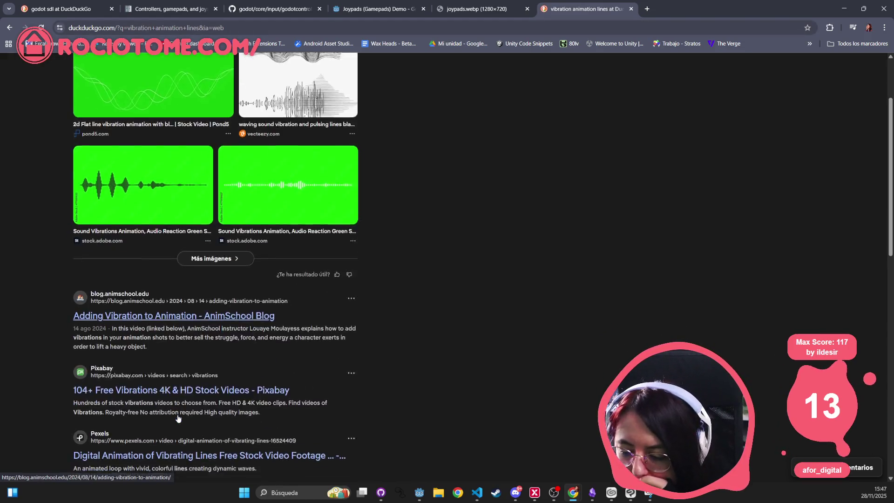
pyautogui.scroll(1, 173, 381)
pyautogui.scroll(2, 173, 381)
pyautogui.click(119, 93)
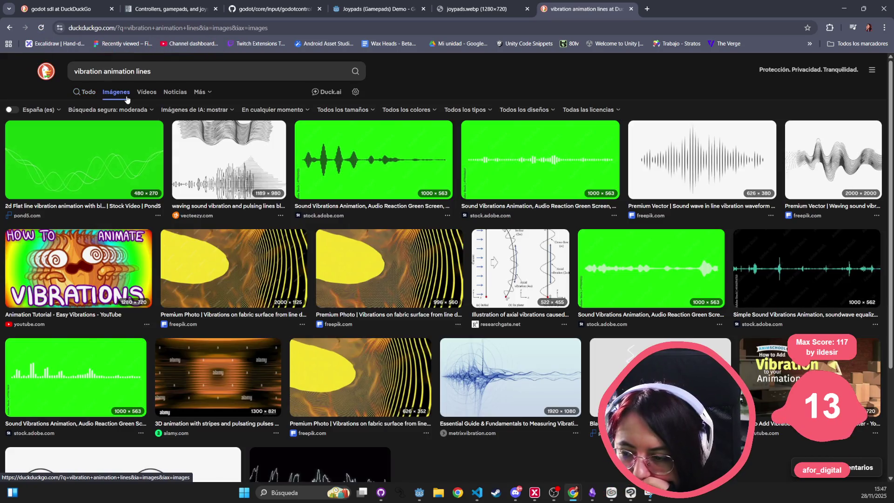
pyautogui.scroll(-10, 209, 246)
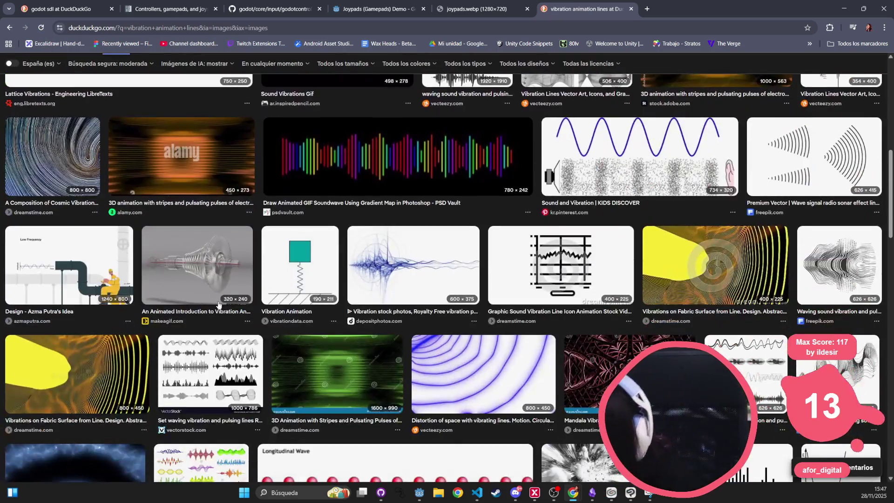
pyautogui.scroll(-20, 223, 304)
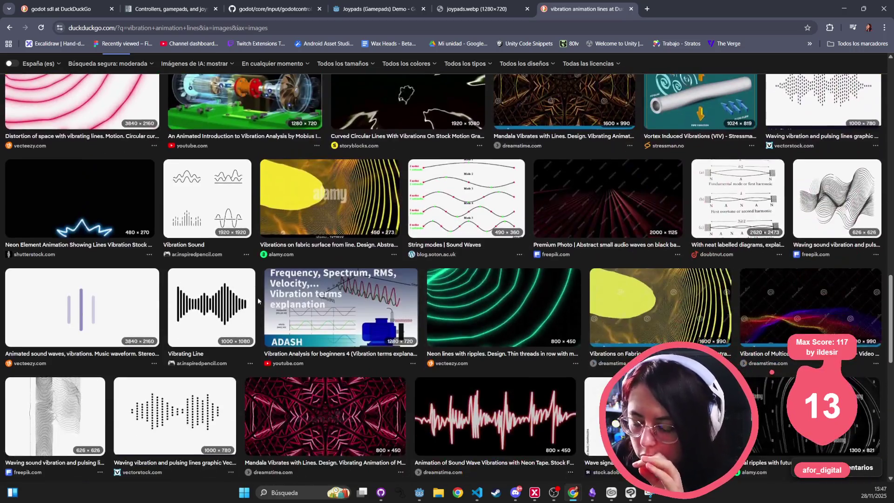
pyautogui.scroll(-7, 285, 299)
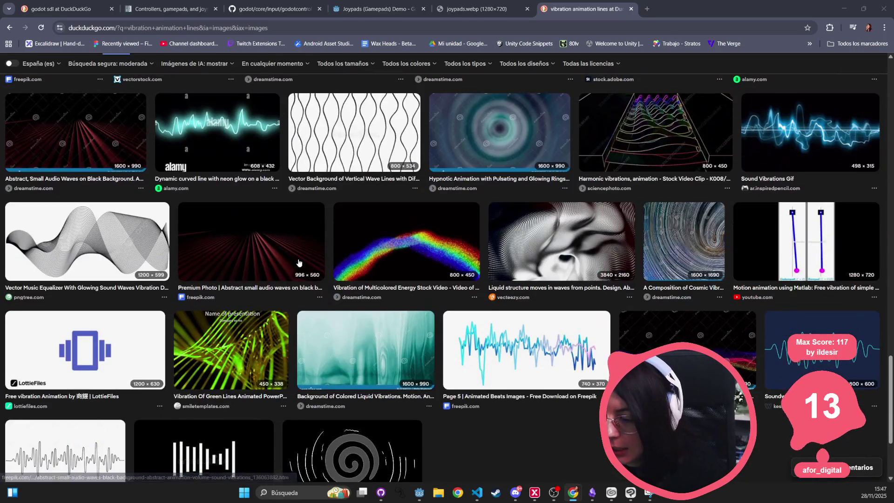
pyautogui.hotkey('alt', 'Tab')
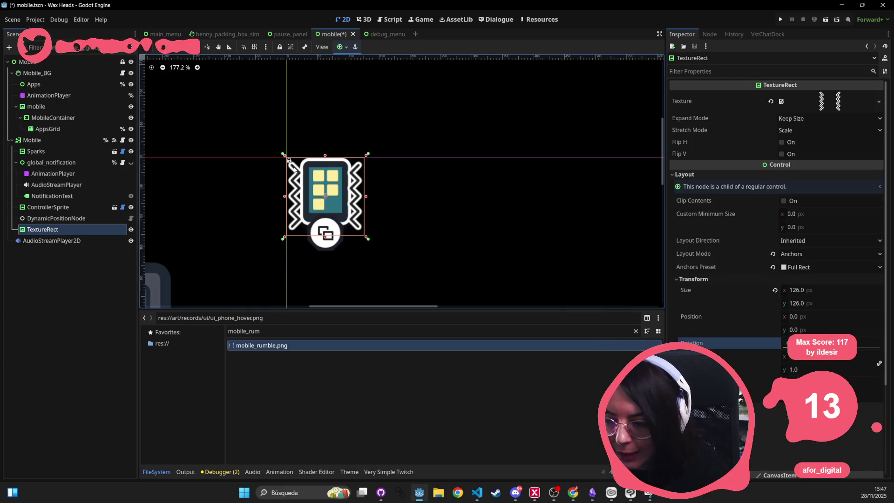
# - Marquee-select the left half of the 126×126 zigzag canvas, then test select-all and deselect
pyautogui.hotkey('alt', 'Tab')
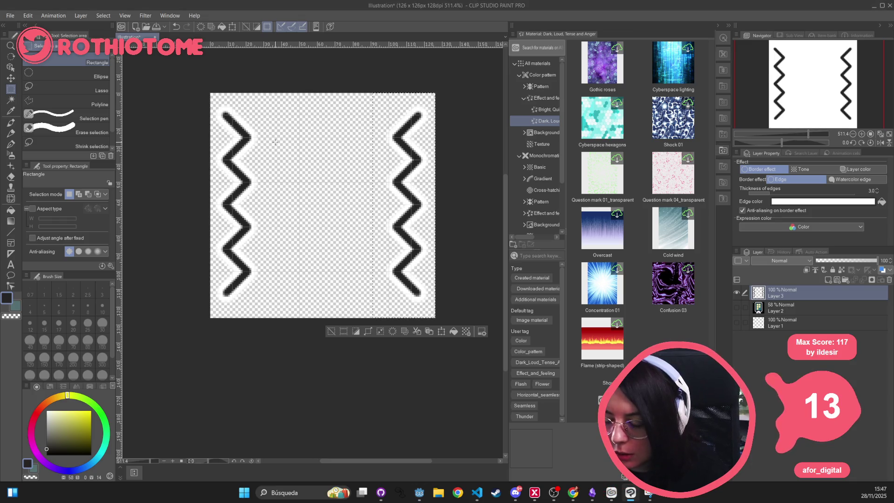
pyautogui.scroll(1, 276, 142)
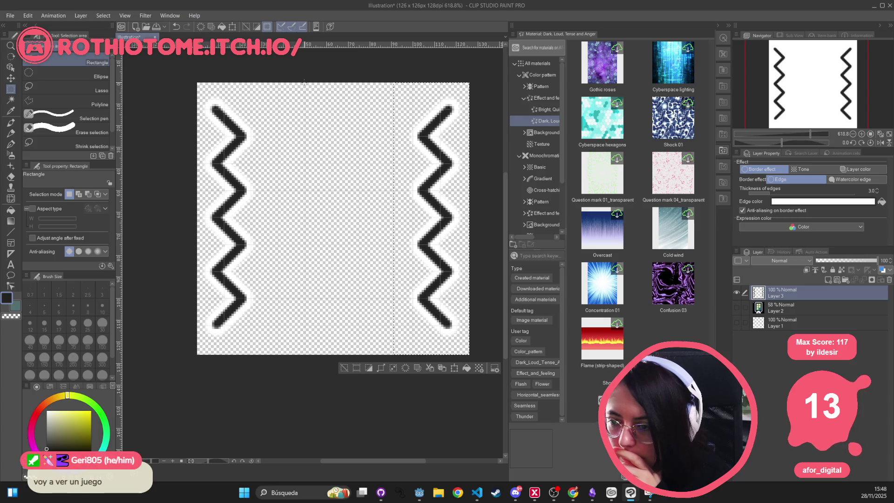
pyautogui.moveTo(306, 82)
pyautogui.mouseDown()
pyautogui.moveTo(250, 138)
pyautogui.moveTo(193, 326)
pyautogui.moveTo(200, 371)
pyautogui.moveTo(204, 354)
pyautogui.mouseUp()
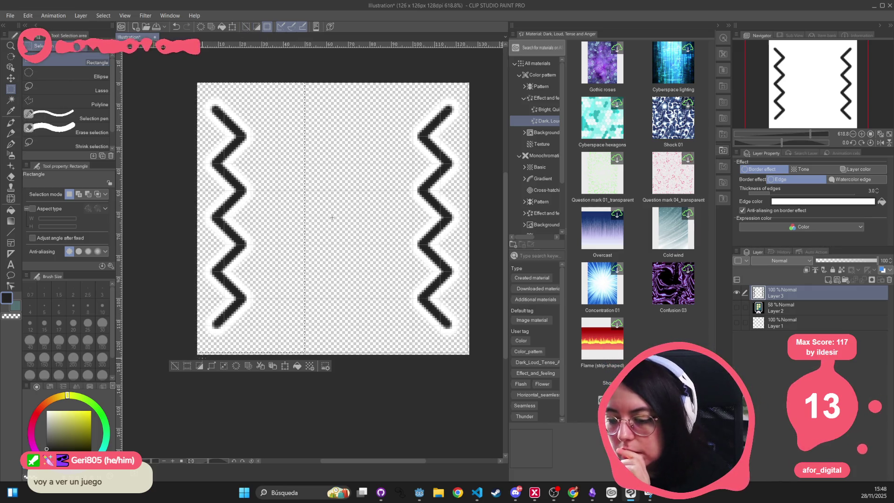
pyautogui.hotkey('ctrl', 'a')
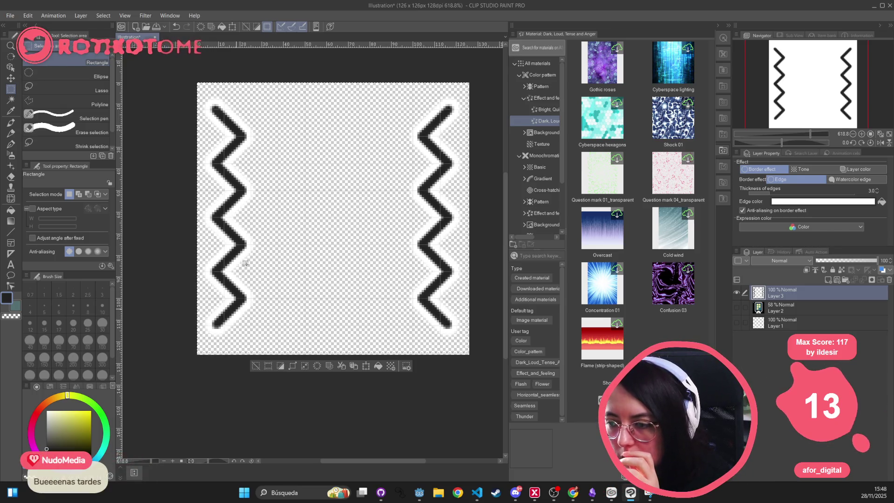
pyautogui.hotkey('ctrl', 'd')
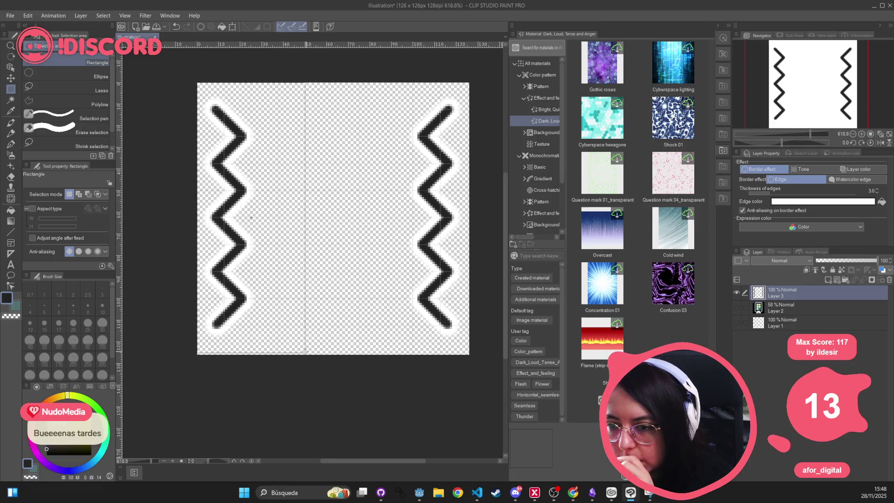
# - Flip the left zigzag horizontally with Scale/Rotate
pyautogui.moveTo(198, 84); pyautogui.dragTo(305, 349)
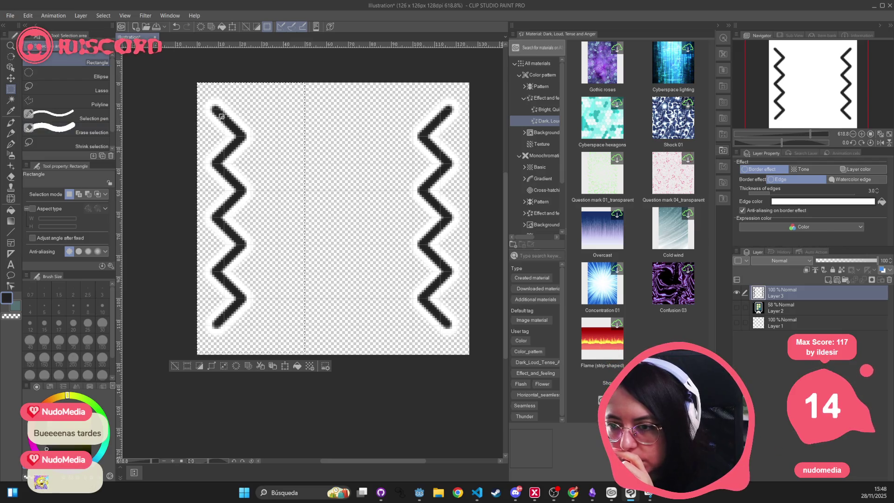
pyautogui.click(232, 26)
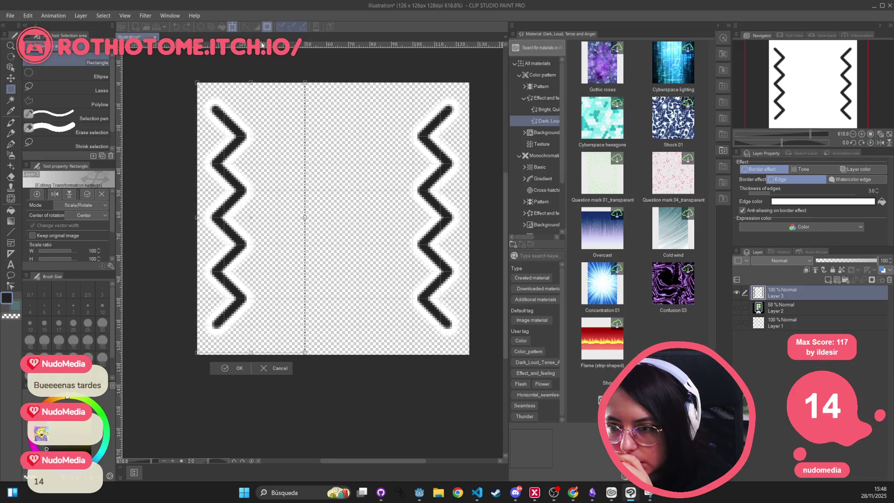
pyautogui.click(235, 370)
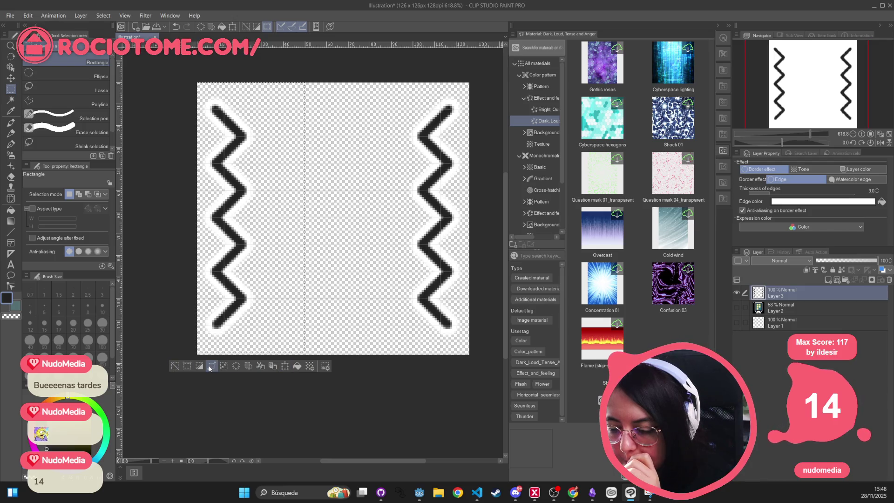
pyautogui.click(284, 367)
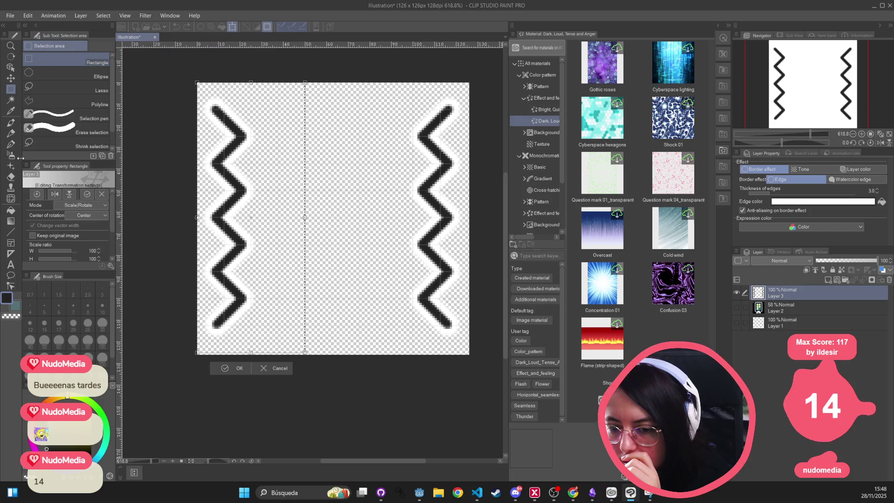
pyautogui.click(56, 194)
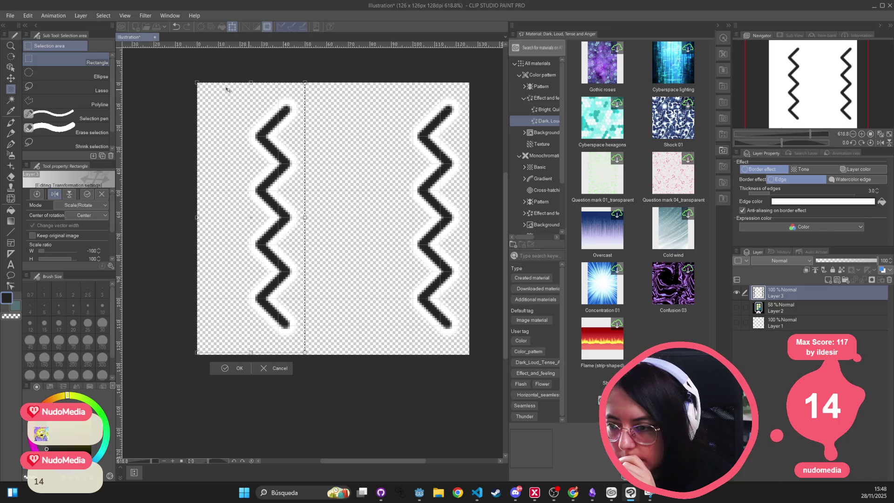
pyautogui.click(227, 370)
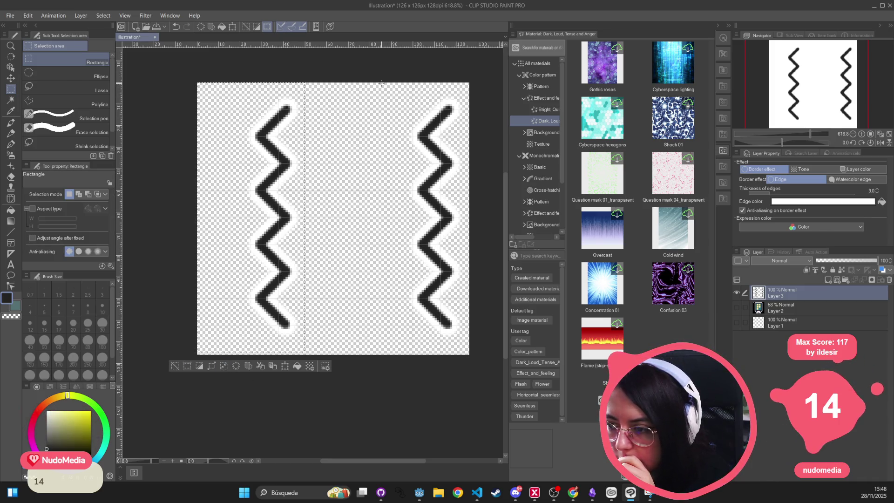
# - Flip the right zigzag horizontally and clear the selection
pyautogui.moveTo(385, 82); pyautogui.dragTo(470, 365)
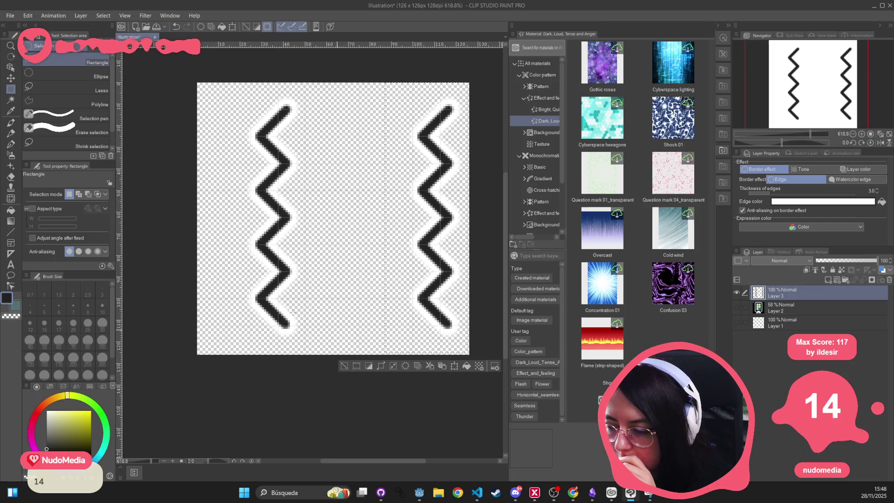
pyautogui.click(233, 27)
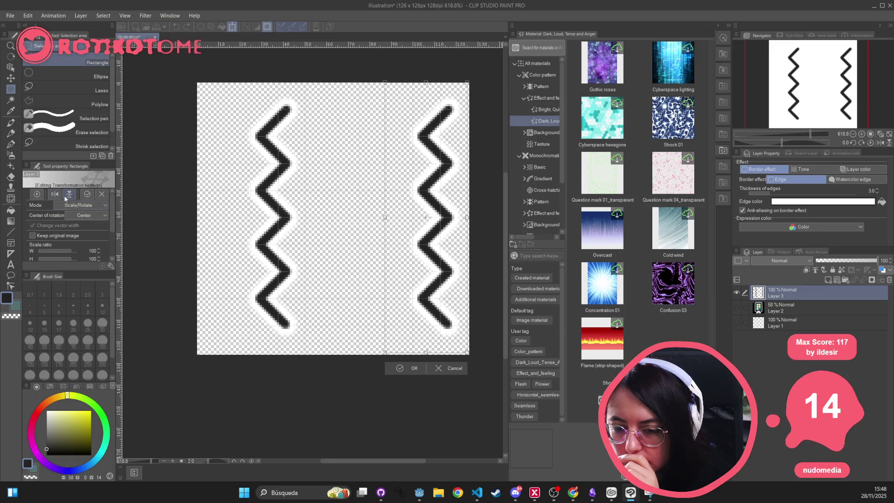
pyautogui.click(54, 195)
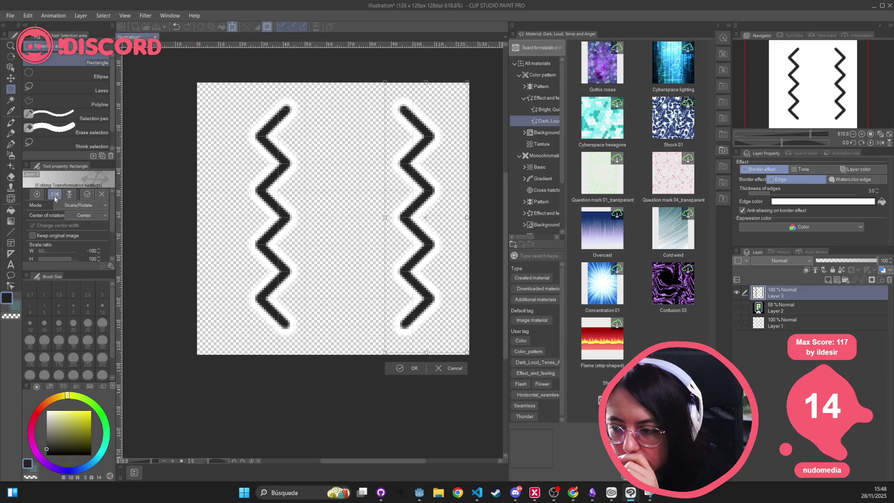
pyautogui.click(406, 369)
pyautogui.hotkey('ctrl', 'd')
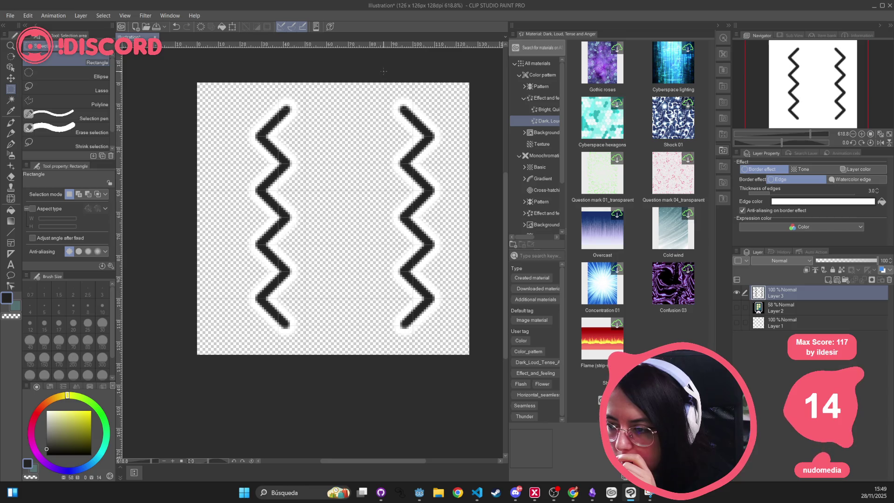
# - Nudge the right zigzag three steps to the right and confirm
pyautogui.moveTo(466, 352); pyautogui.dragTo(466, 350)
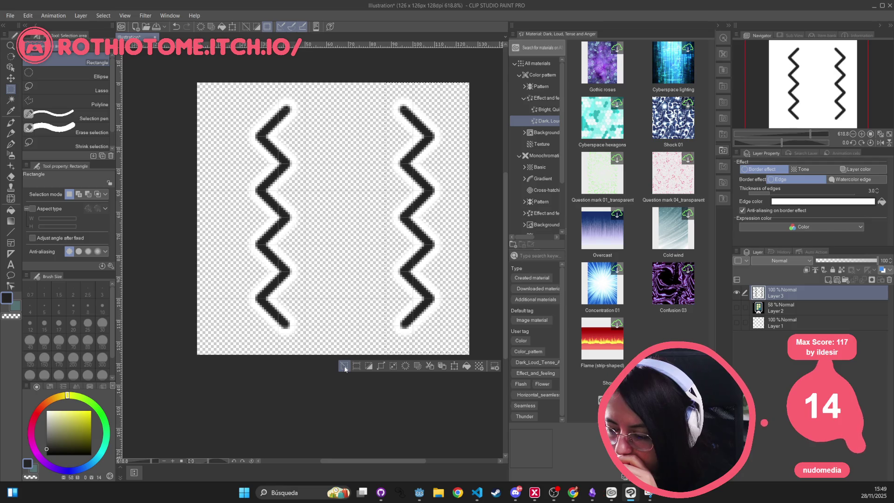
pyautogui.click(233, 27)
pyautogui.press('Right')
pyautogui.press('Right')
pyautogui.press('Right')
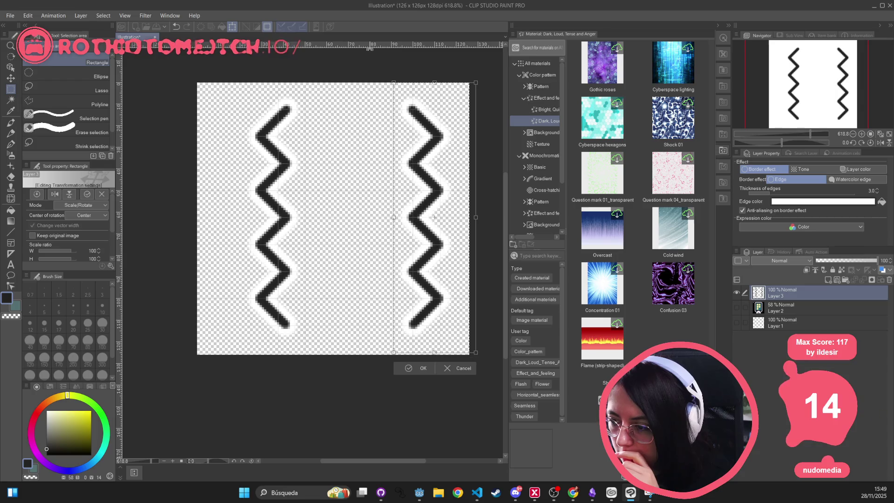
pyautogui.press('Right')
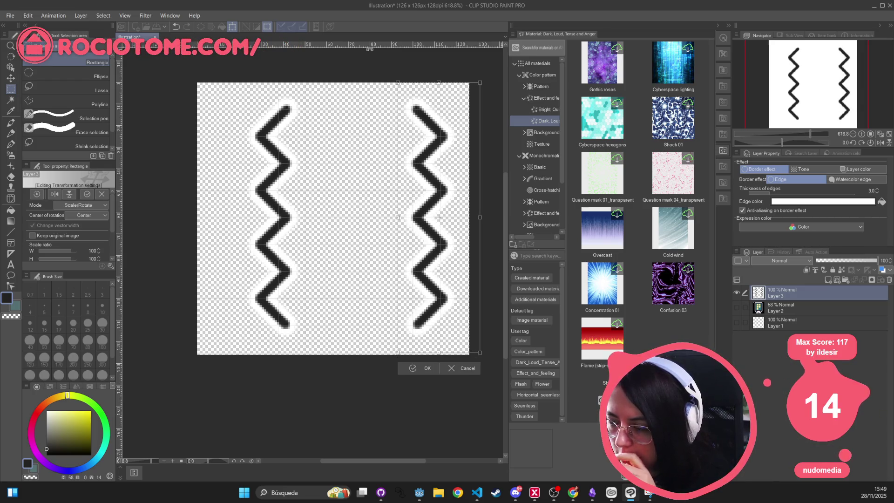
pyautogui.press('Right')
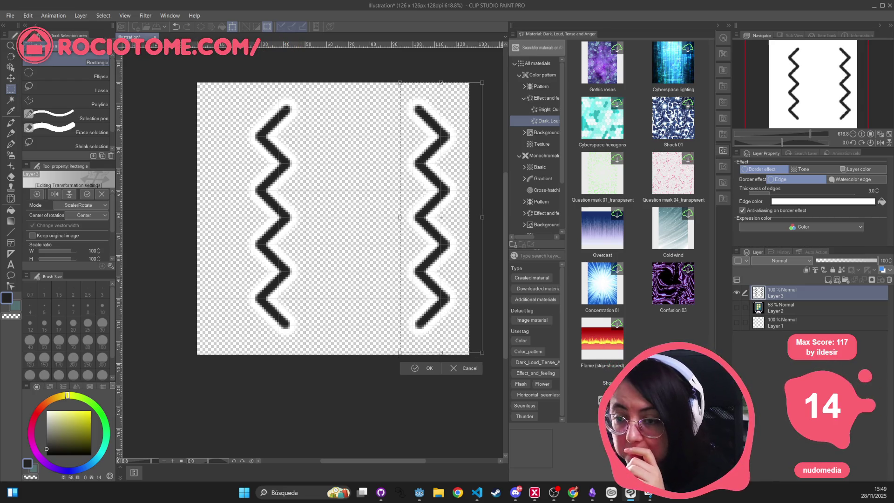
pyautogui.click(417, 367)
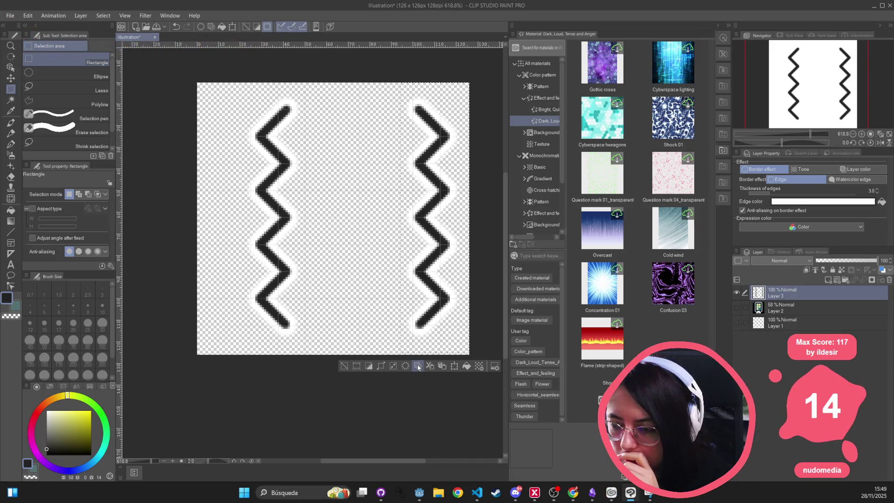
# - Select the left zigzag and nudge it three steps to the left
pyautogui.moveTo(221, 80)
pyautogui.mouseDown()
pyautogui.moveTo(306, 242)
pyautogui.moveTo(306, 355)
pyautogui.mouseUp()
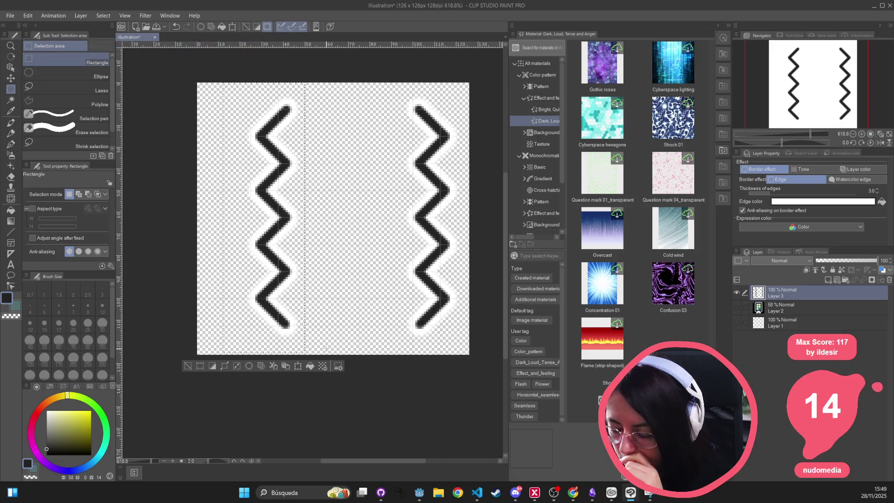
pyautogui.click(232, 28)
pyautogui.press('Left')
pyautogui.press('Left')
pyautogui.press('Left')
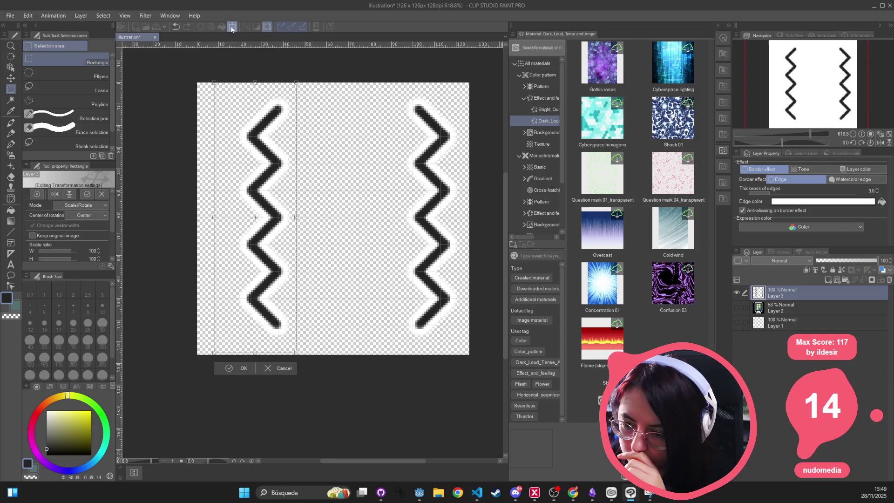
pyautogui.press('Left')
pyautogui.press('Left')
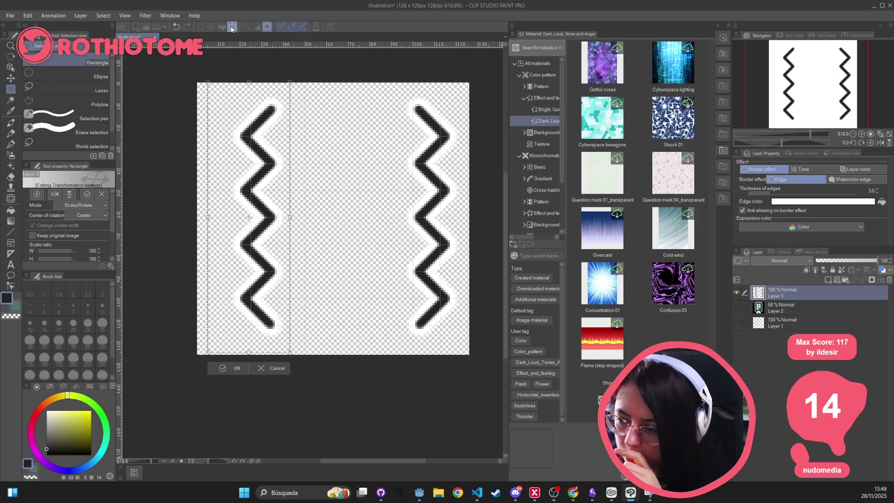
pyautogui.press('Left')
pyautogui.press('Left')
pyautogui.press('Left')
pyautogui.press('Left')
pyautogui.press('Left')
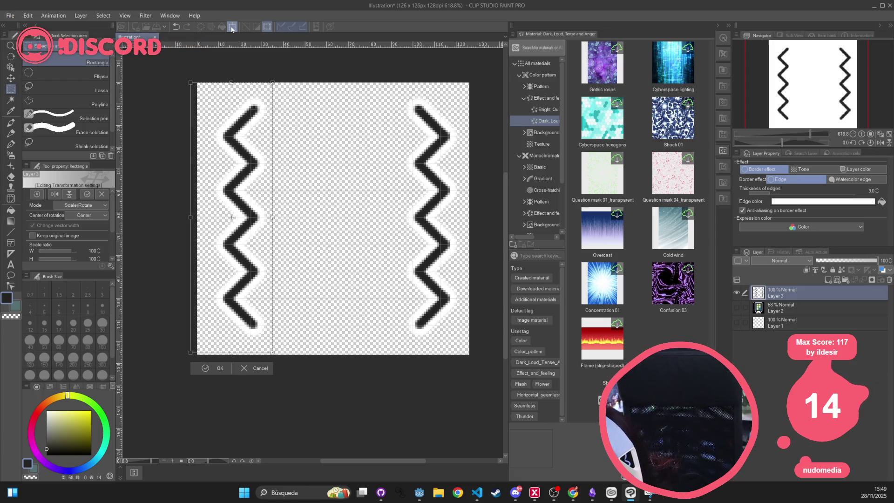
# - Nudge the left zigzag once more left and commit, dismissing the Save dialog
pyautogui.press('Left')
pyautogui.press('Left')
pyautogui.press('Left')
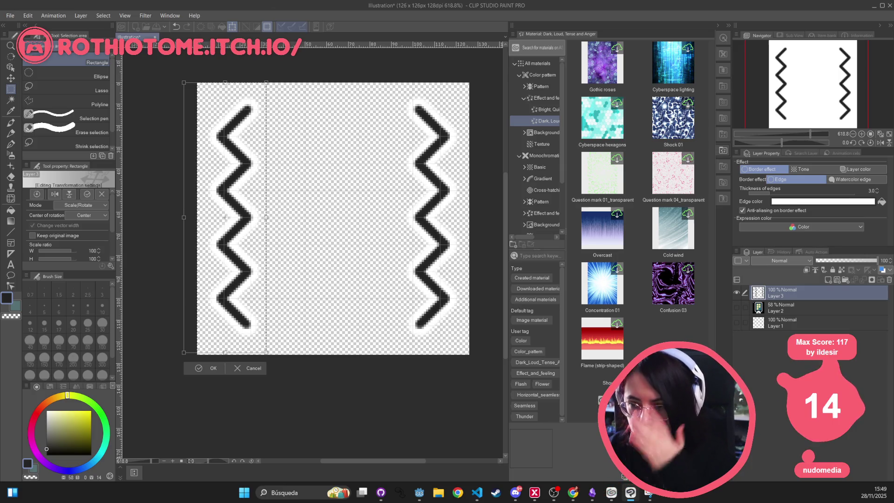
pyautogui.click(217, 368)
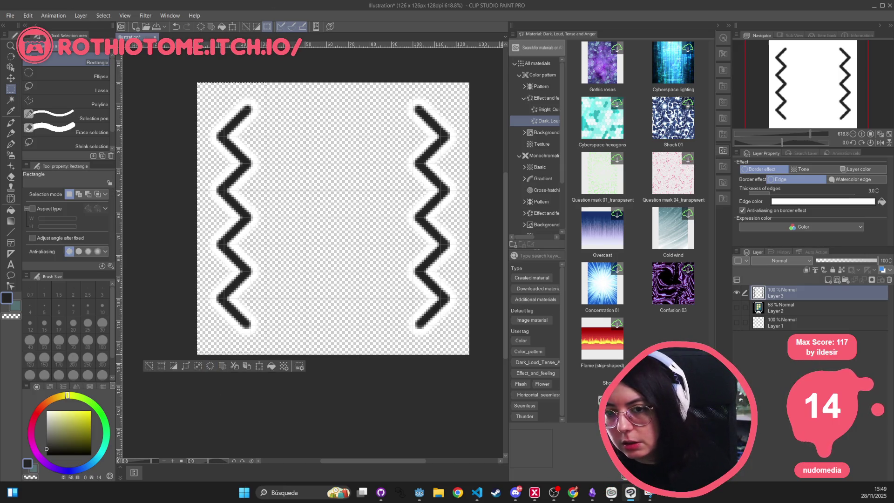
pyautogui.hotkey('ctrl', 's')
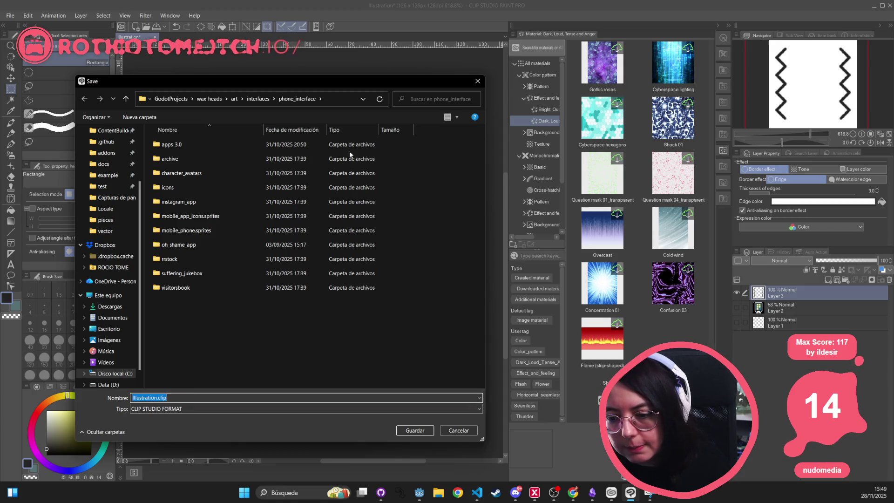
pyautogui.click(478, 81)
pyautogui.click(10, 15)
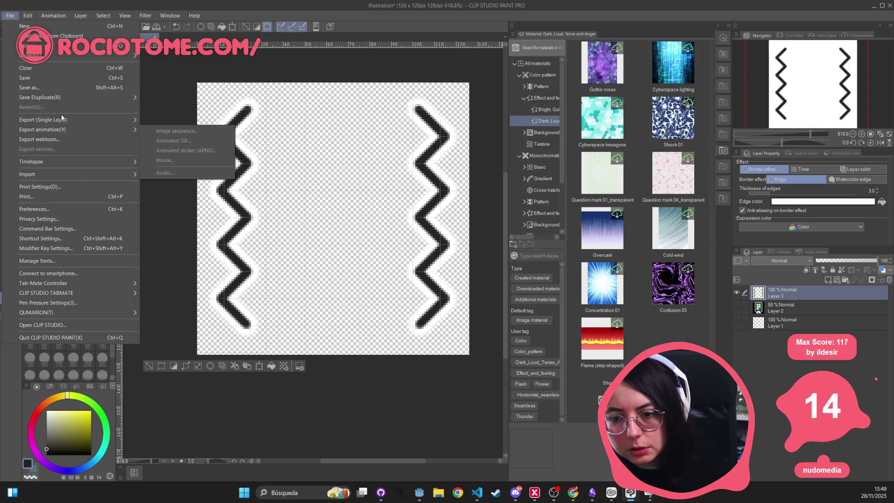
# - Export the layer as PNG mobile_rumble_2.png into phone_interface, accepting settings and preview
pyautogui.moveTo(63, 122)
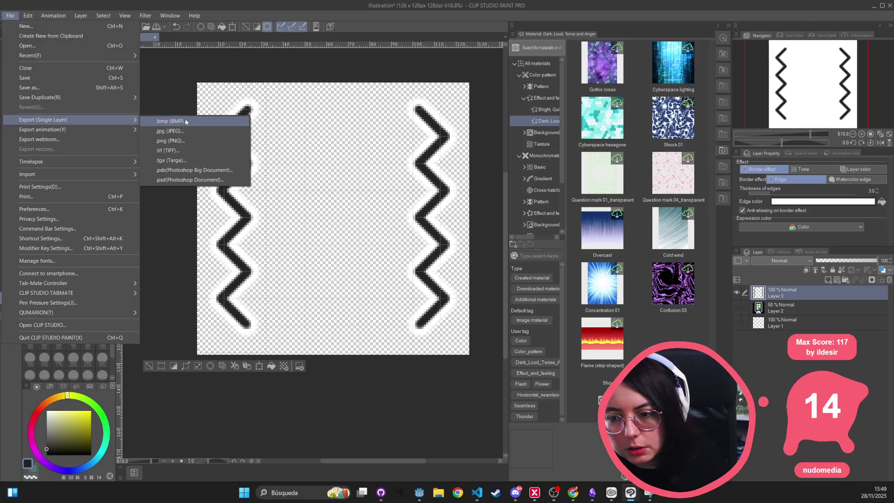
pyautogui.click(171, 141)
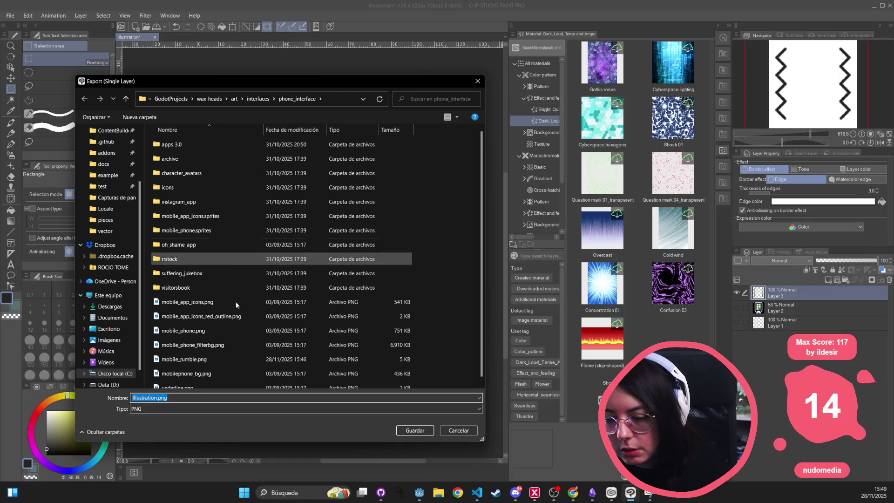
pyautogui.click(205, 359)
pyautogui.click(168, 397)
pyautogui.write('_2')
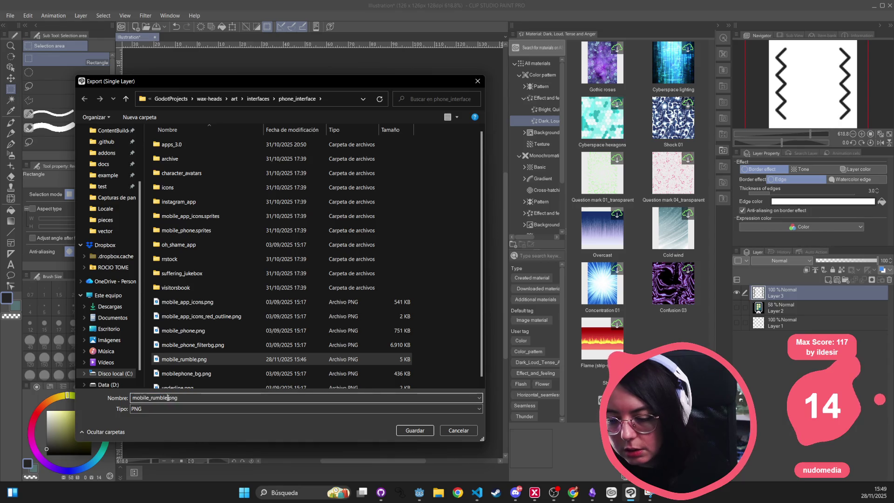
pyautogui.press('Return')
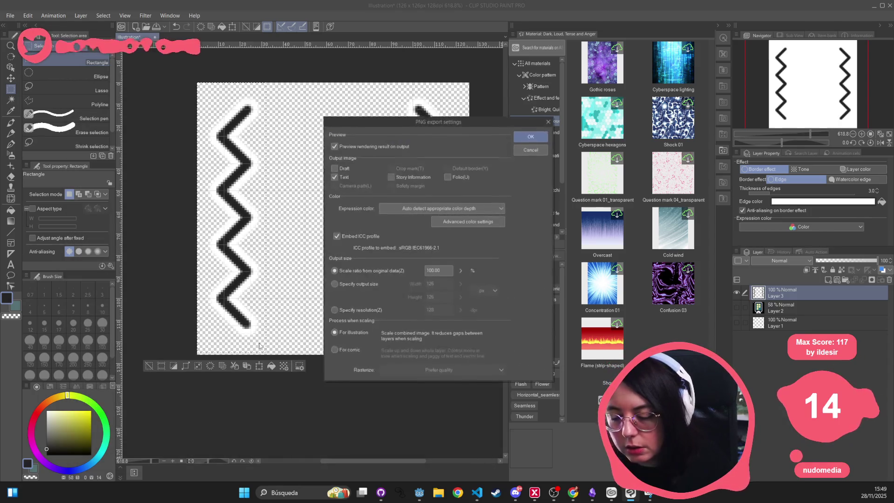
pyautogui.click(530, 137)
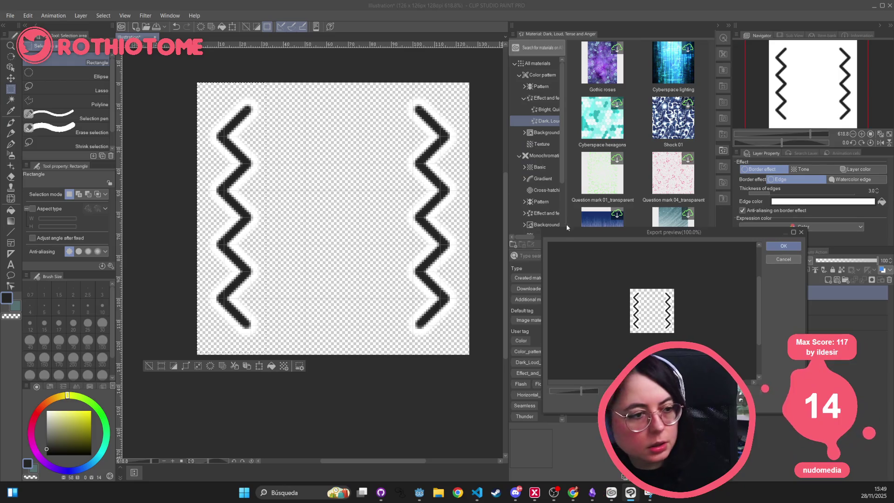
pyautogui.click(787, 247)
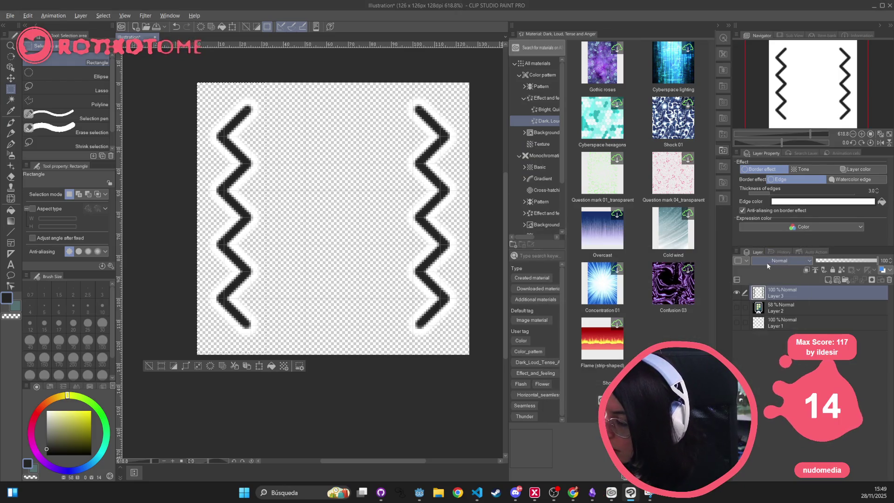
# - Compare mobile_rumble_2.png and mobile_rumble.png as the TextureRect's texture
pyautogui.hotkey('alt', 'Tab')
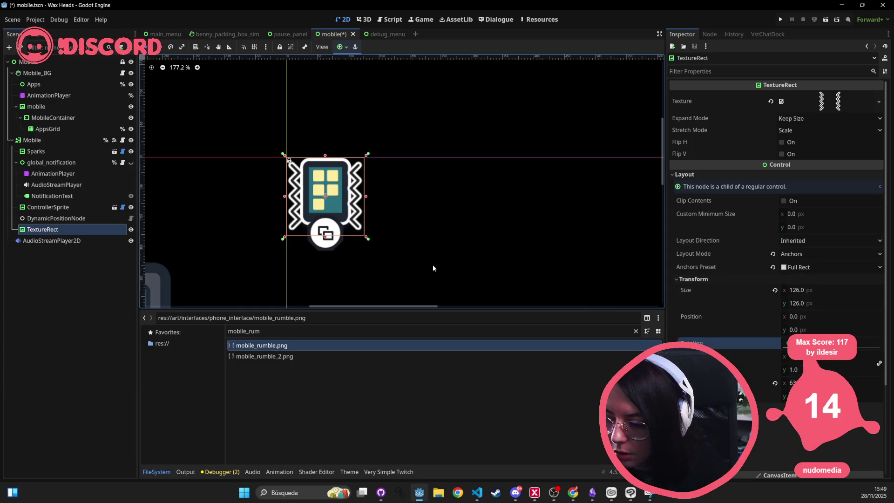
pyautogui.click(284, 357)
pyautogui.moveTo(284, 357)
pyautogui.mouseDown()
pyautogui.moveTo(559, 186)
pyautogui.moveTo(828, 103)
pyautogui.mouseUp()
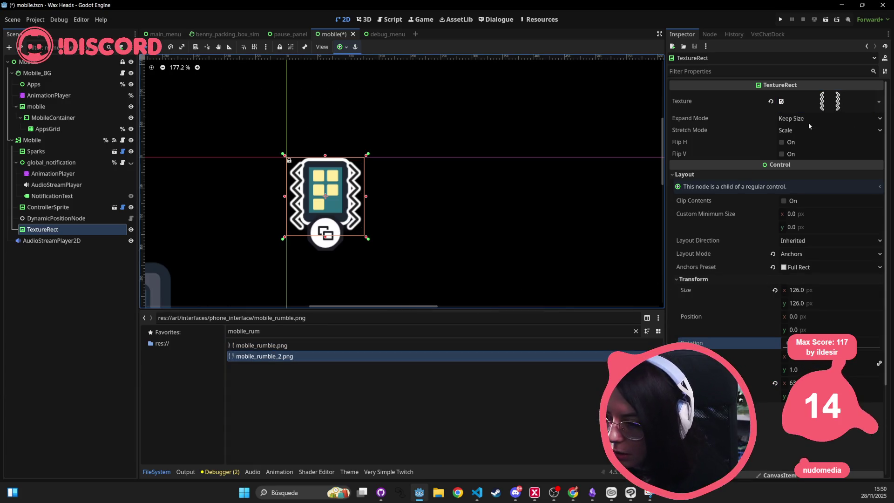
pyautogui.moveTo(343, 345)
pyautogui.mouseDown()
pyautogui.moveTo(758, 144)
pyautogui.moveTo(798, 100)
pyautogui.moveTo(831, 102)
pyautogui.mouseUp()
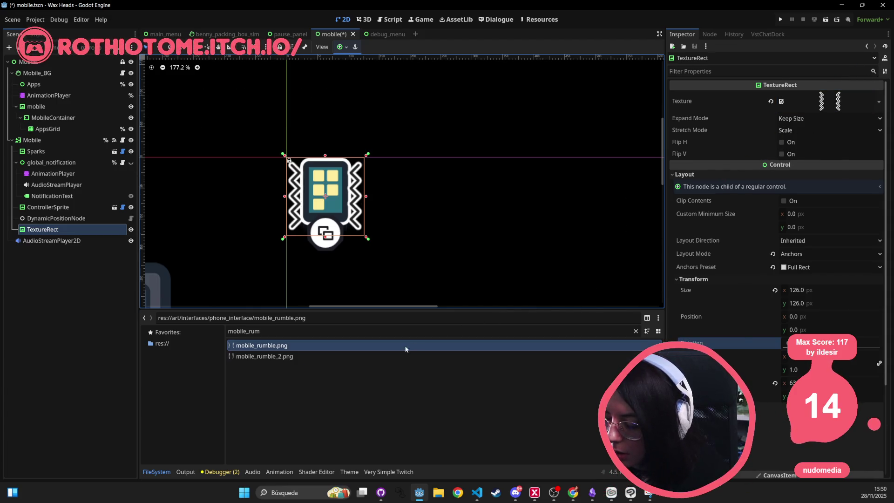
pyautogui.click(337, 358)
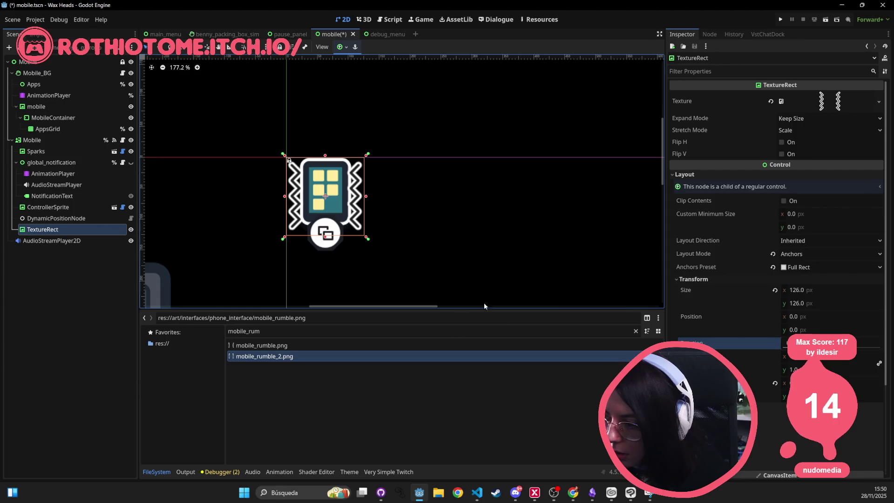
pyautogui.moveTo(299, 356); pyautogui.dragTo(829, 102)
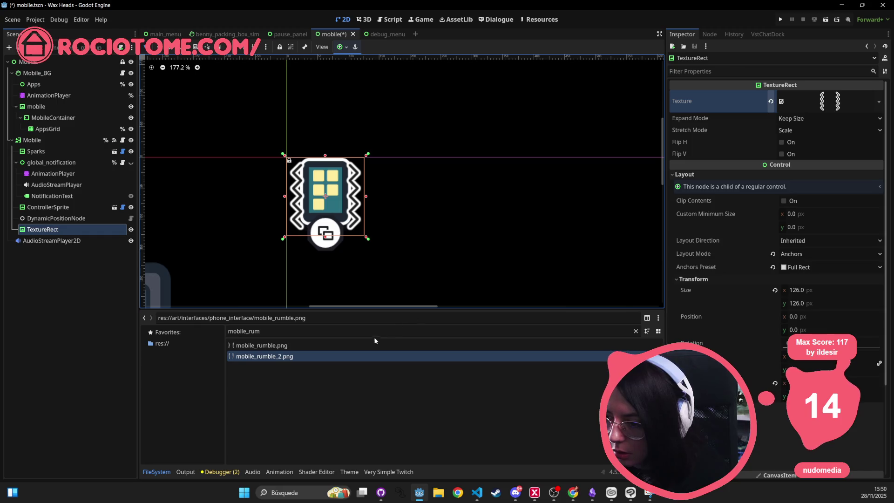
# - Settle on mobile_rumble.png as the TextureRect's texture
pyautogui.click(351, 345)
pyautogui.moveTo(351, 345)
pyautogui.mouseDown()
pyautogui.moveTo(615, 233)
pyautogui.moveTo(828, 102)
pyautogui.mouseUp()
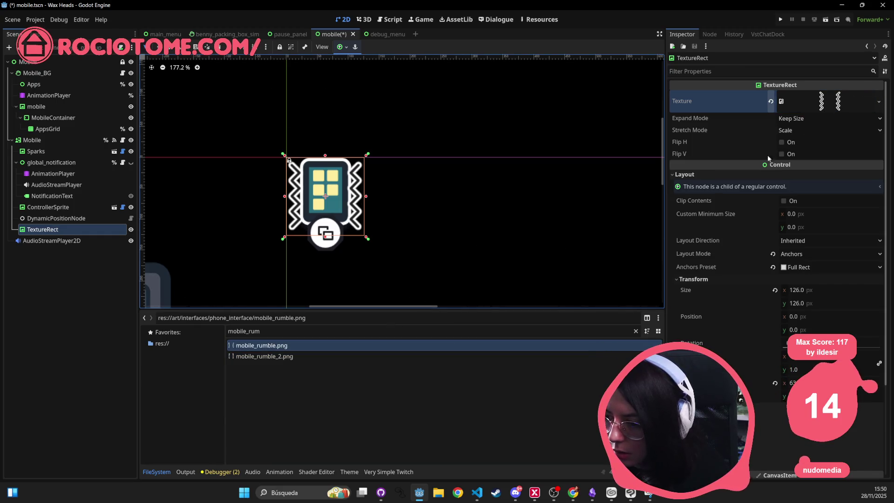
pyautogui.moveTo(322, 356)
pyautogui.mouseDown()
pyautogui.moveTo(850, 107)
pyautogui.moveTo(834, 106)
pyautogui.mouseUp()
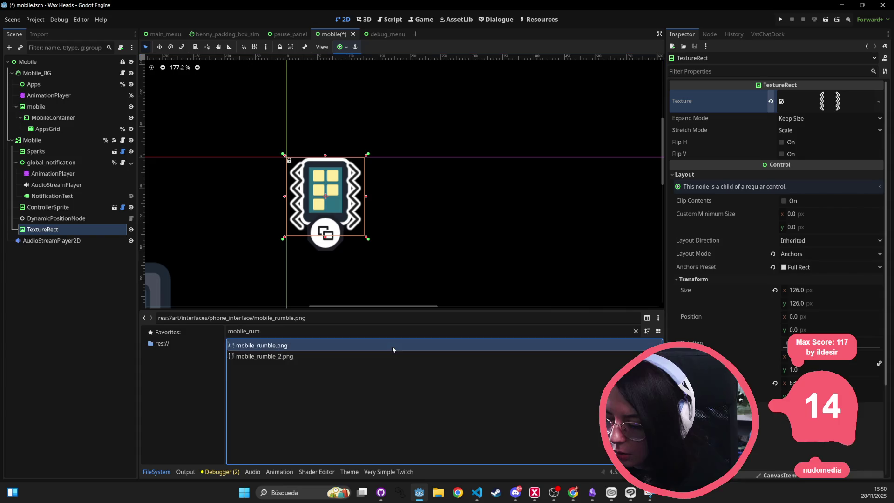
pyautogui.moveTo(358, 346); pyautogui.dragTo(788, 114)
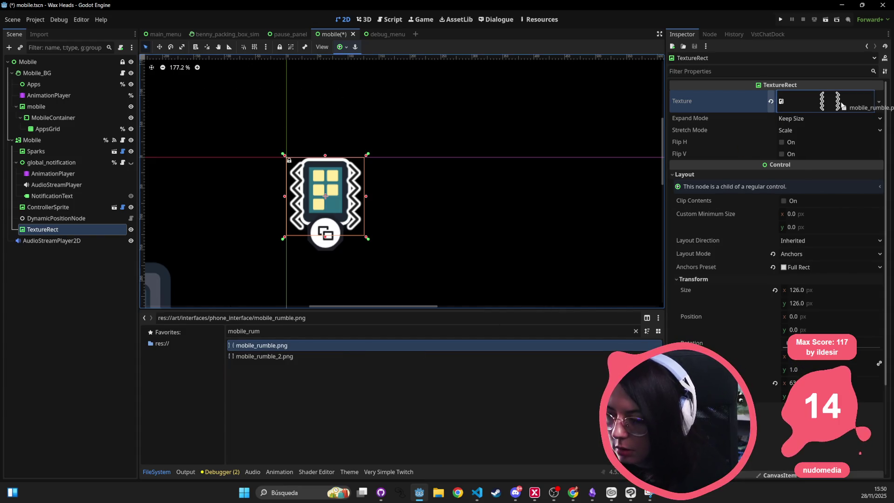
pyautogui.moveTo(841, 105); pyautogui.dragTo(842, 107)
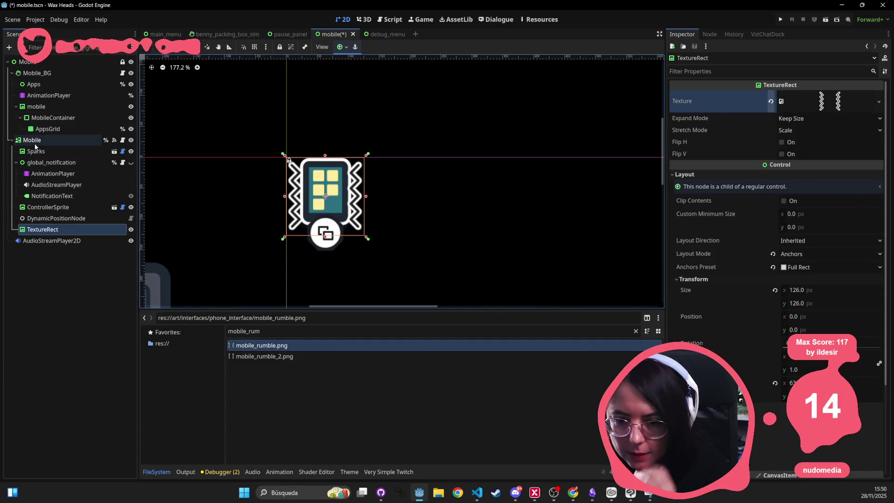
pyautogui.rightClick(35, 143)
pyautogui.moveTo(75, 151)
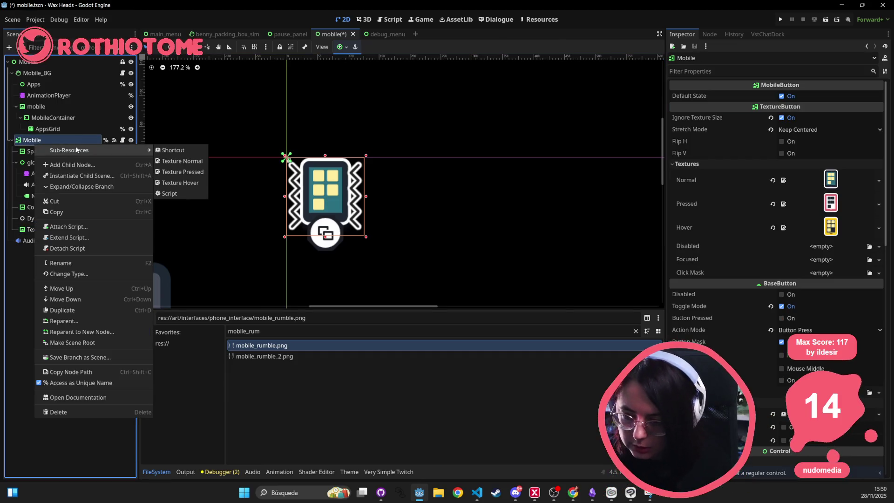
# - Add an AnimatedSprite2D child node under Mobile
pyautogui.rightClick(32, 145)
pyautogui.click(65, 163)
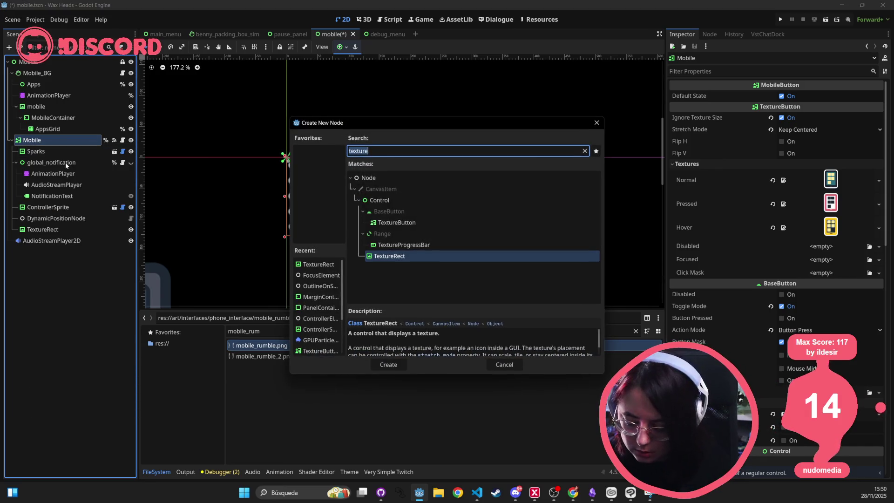
pyautogui.write('sprite2')
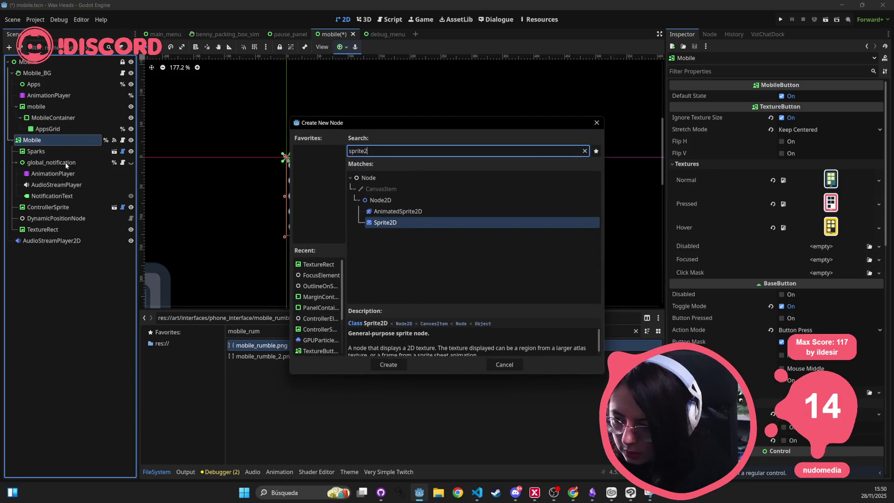
pyautogui.press('Up')
pyautogui.press('Return')
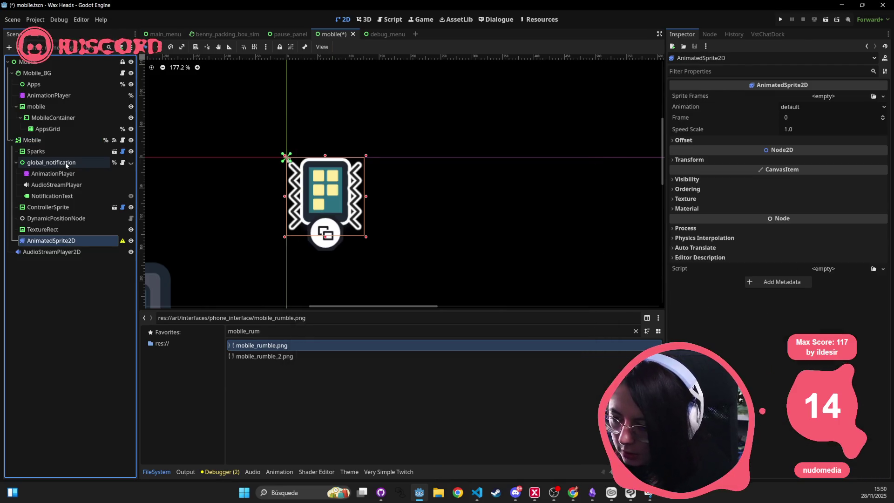
# - Give the AnimatedSprite2D a new SpriteFrames resource and set its frame to 2
pyautogui.click(865, 98)
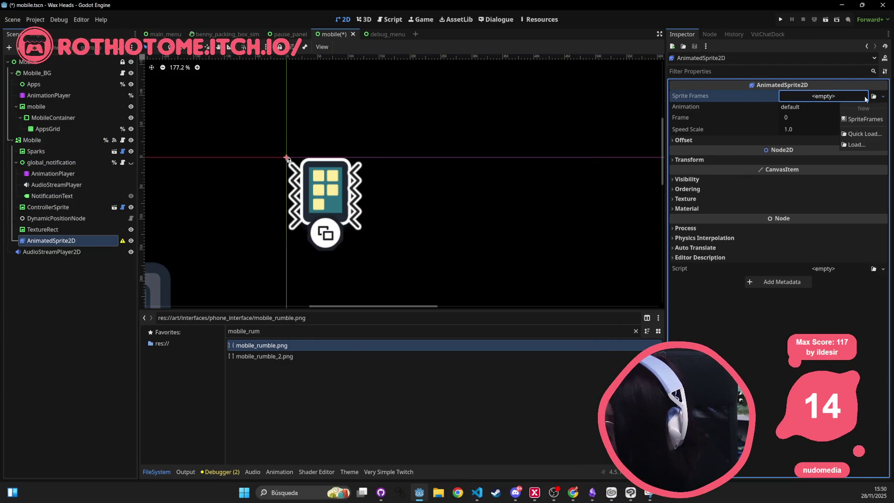
pyautogui.click(865, 119)
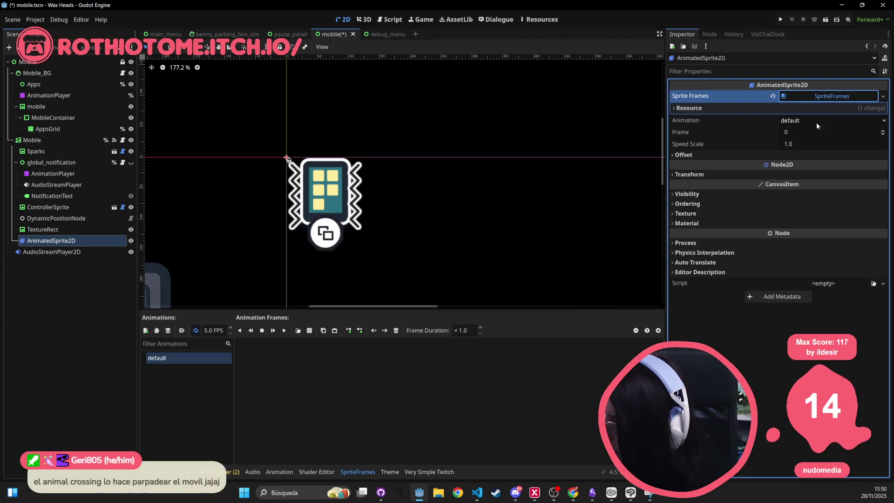
pyautogui.click(815, 132)
pyautogui.write('2')
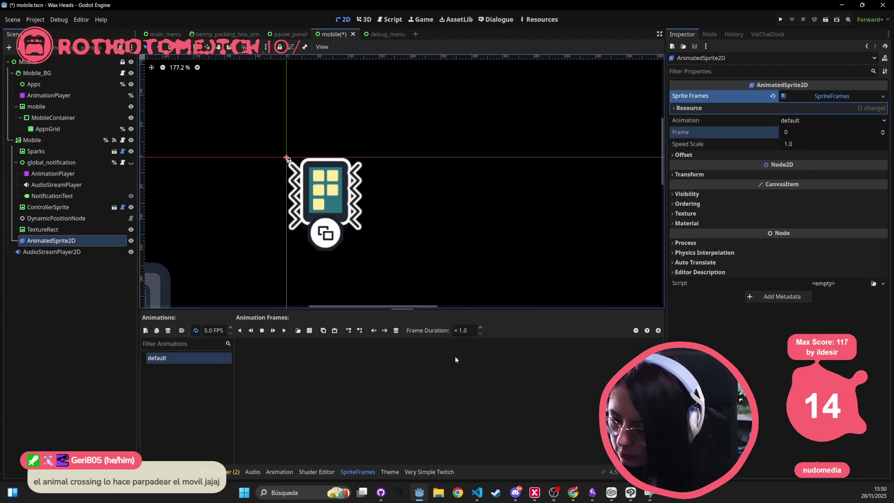
pyautogui.click(454, 356)
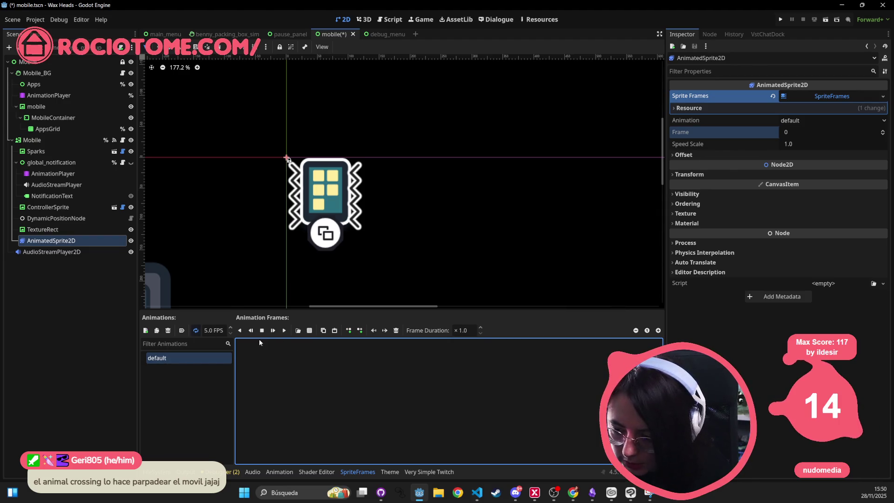
# - Load mobile_rumble.png and mobile_rumble_2.png from art/interfaces/phone_interface as frames, then move the sprite aside
pyautogui.click(297, 331)
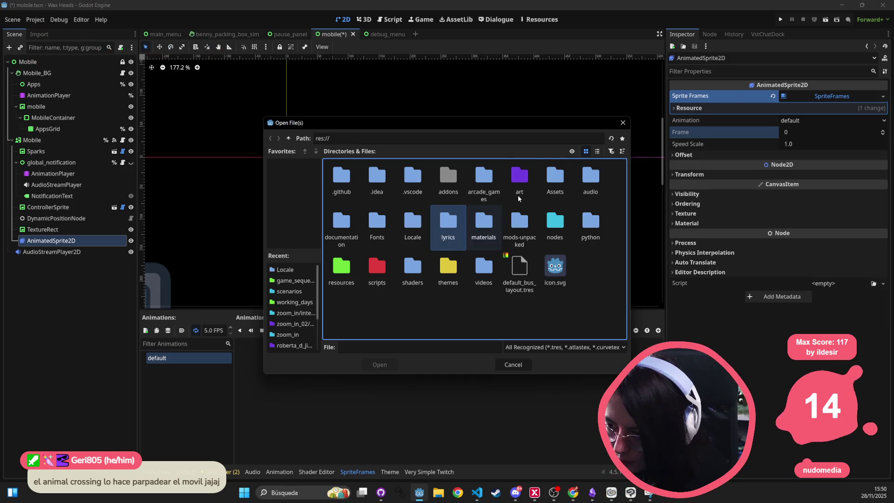
pyautogui.doubleClick(520, 179)
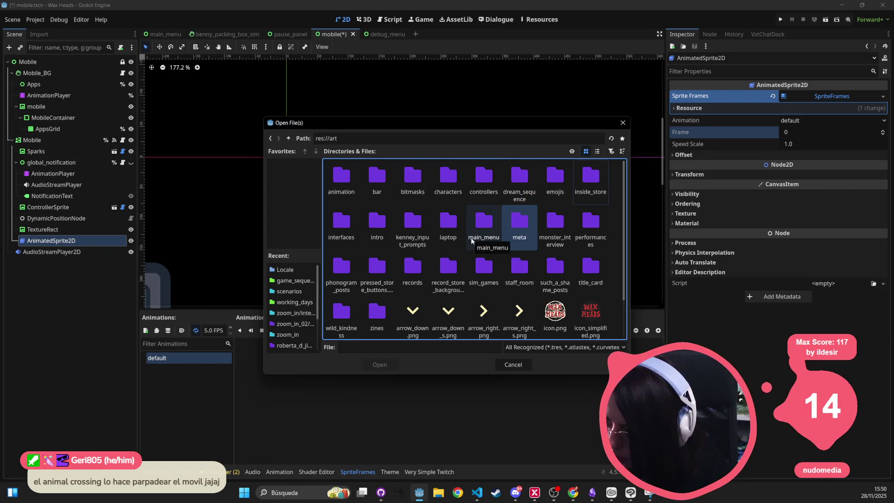
pyautogui.press('Return')
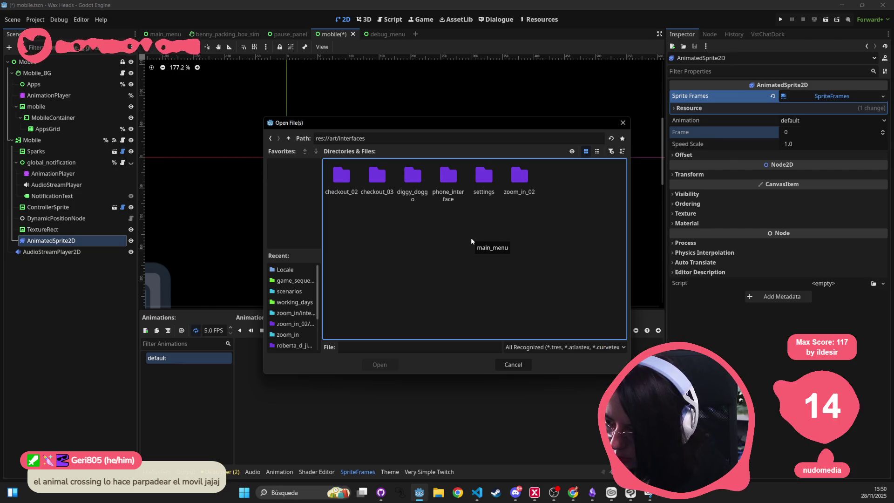
pyautogui.doubleClick(450, 182)
pyautogui.click(341, 273)
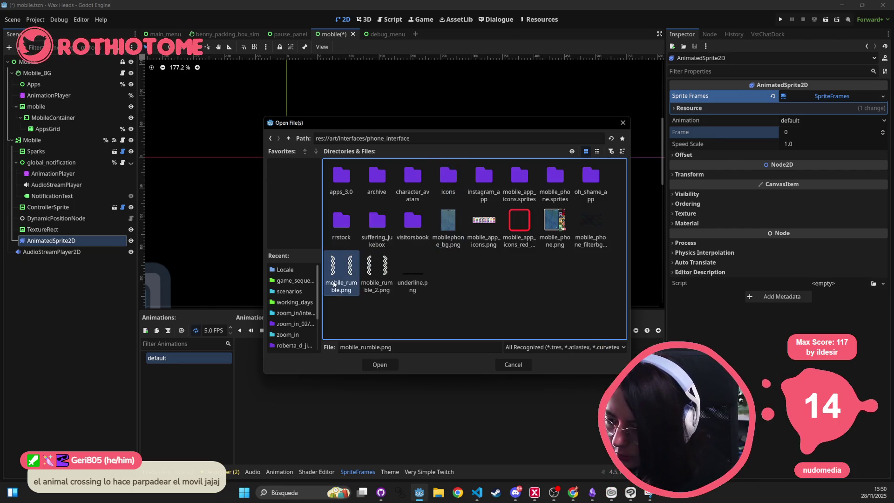
pyautogui.keyDown('shift'); pyautogui.click(377, 279); pyautogui.keyUp('shift')
pyautogui.click(381, 366)
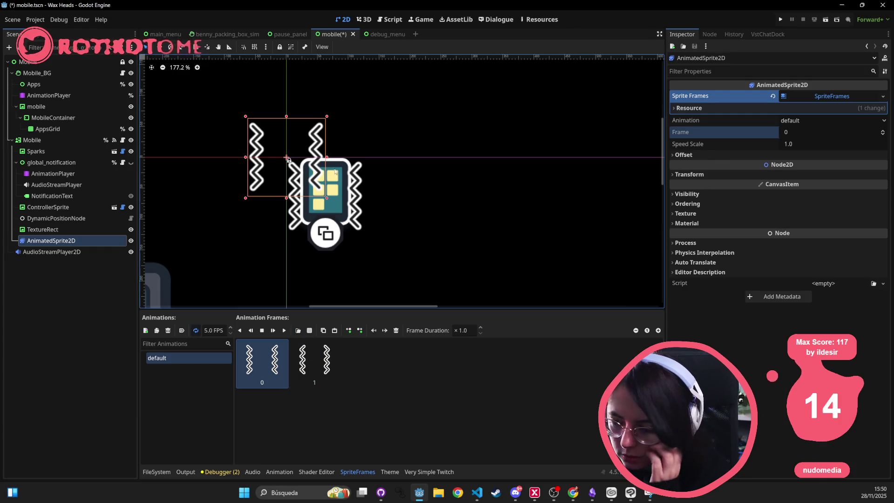
pyautogui.moveTo(293, 120); pyautogui.dragTo(193, 128)
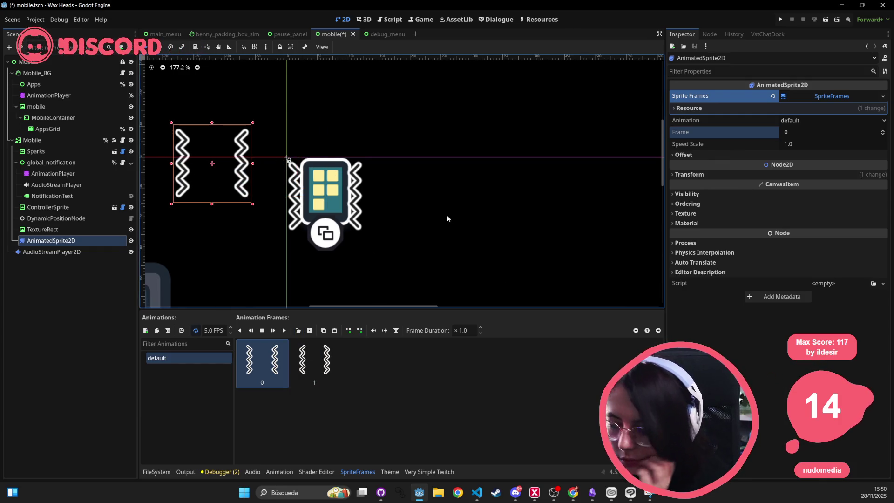
# - Preview the zigzag animation at 5.0 FPS, reset to frame 0, and place the sprite over the phone icon
pyautogui.click(285, 331)
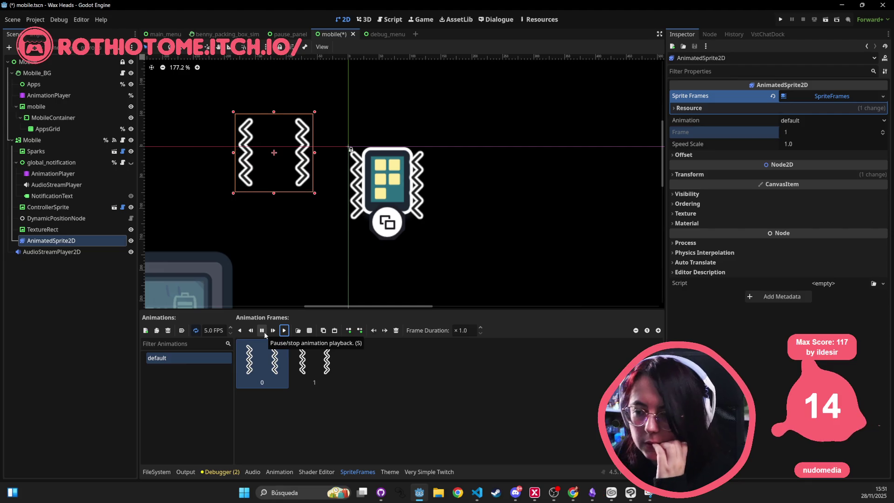
pyautogui.click(265, 334)
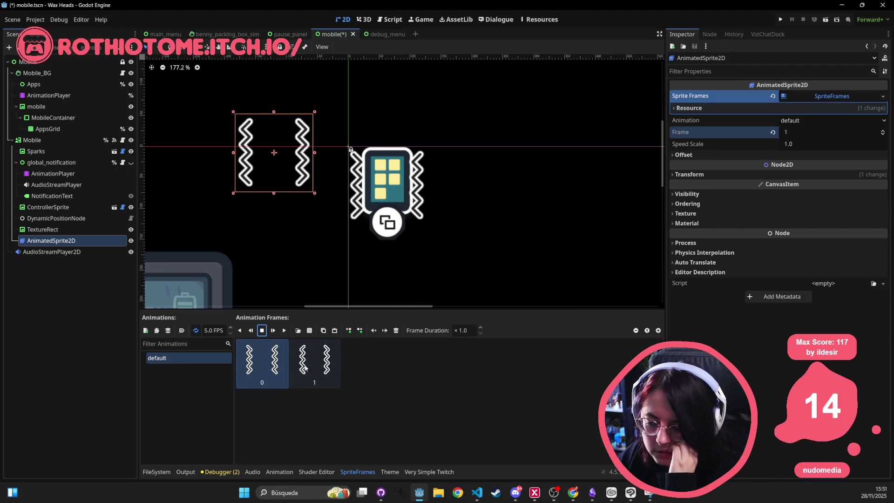
pyautogui.click(221, 331)
pyautogui.click(286, 330)
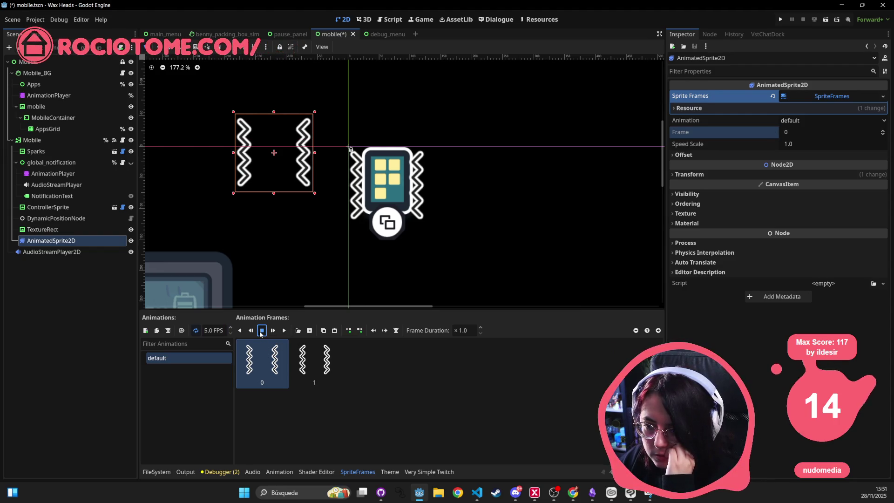
pyautogui.click(285, 331)
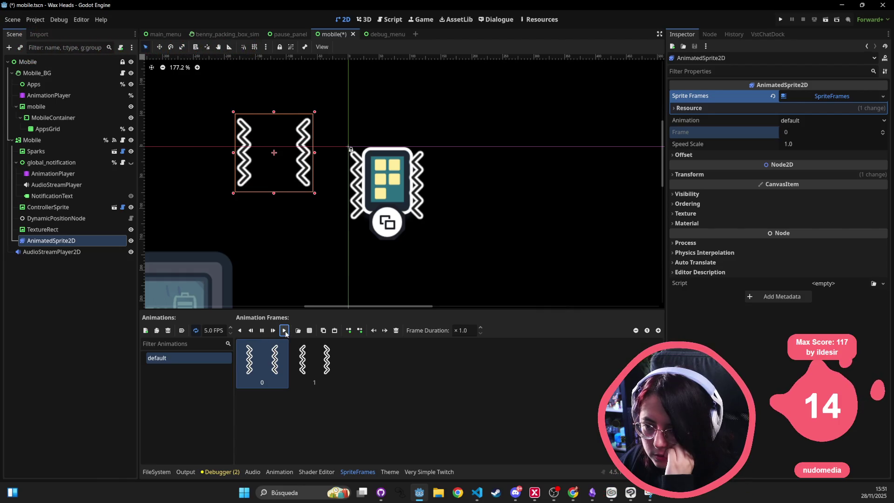
pyautogui.click(262, 332)
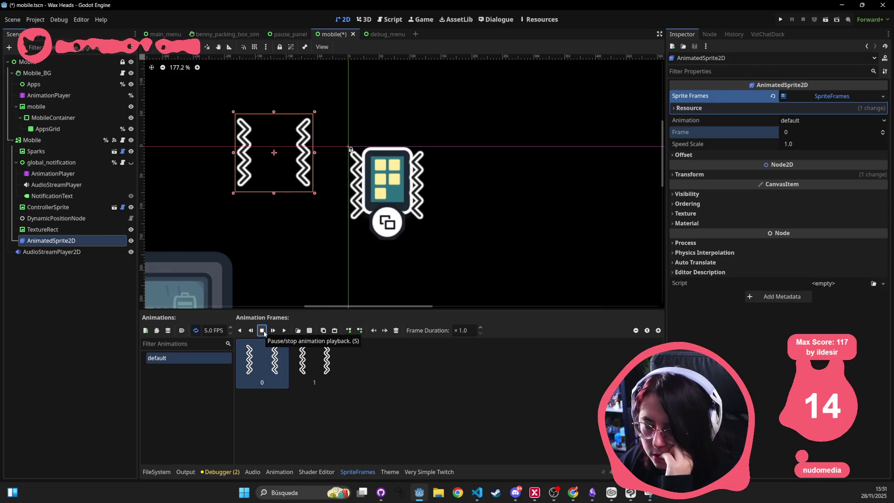
pyautogui.click(283, 332)
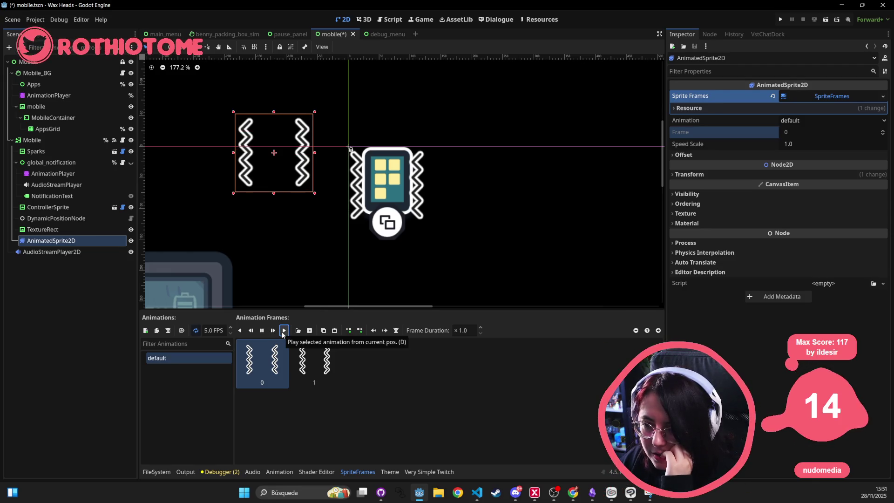
pyautogui.click(264, 331)
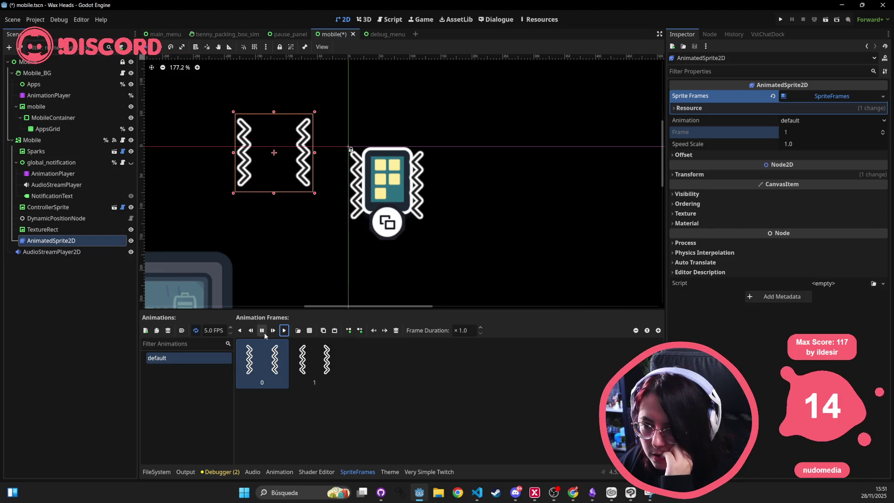
pyautogui.click(264, 332)
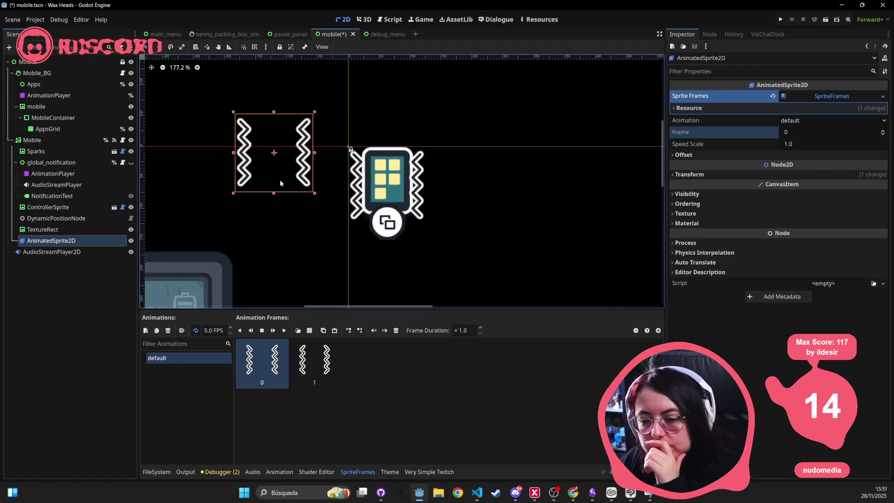
pyautogui.moveTo(291, 178); pyautogui.dragTo(403, 211)
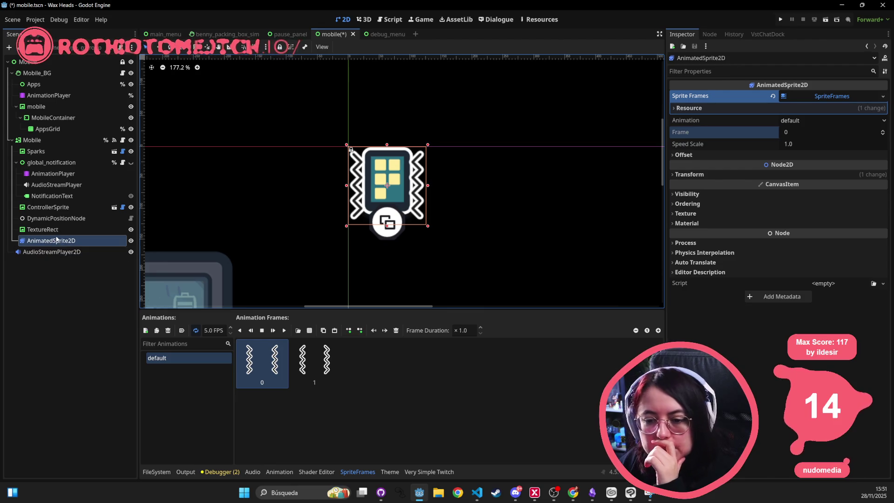
# - Delete the old TextureRect node from the scene
pyautogui.click(93, 229)
pyautogui.press('Delete')
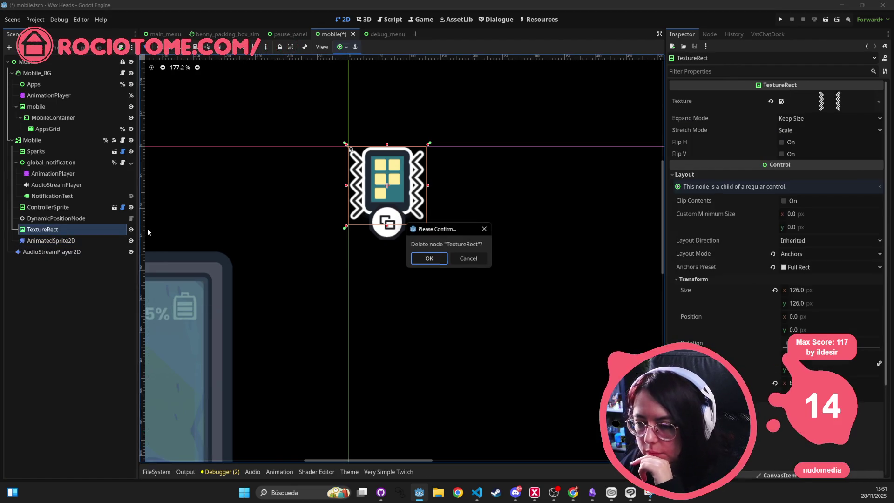
pyautogui.press('Return')
# - Play the zigzag animation on AnimatedSprite2D, then turn off its visibility on the canvas
pyautogui.click(93, 229)
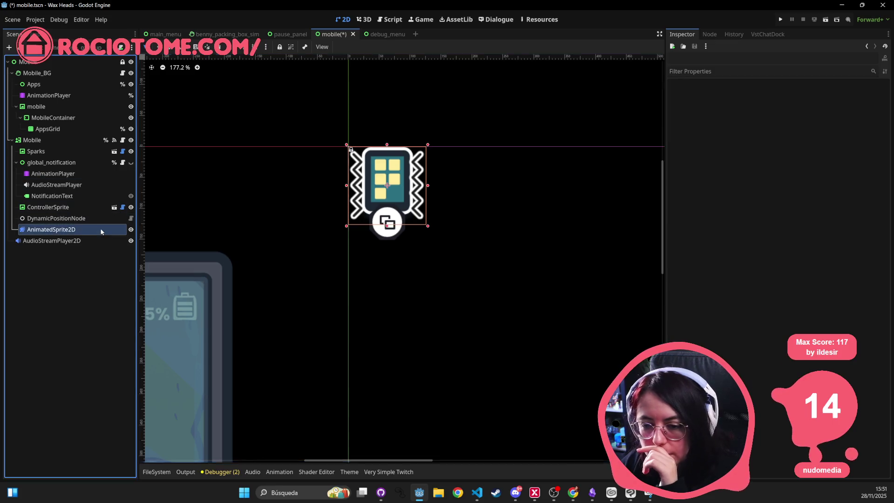
pyautogui.click(285, 330)
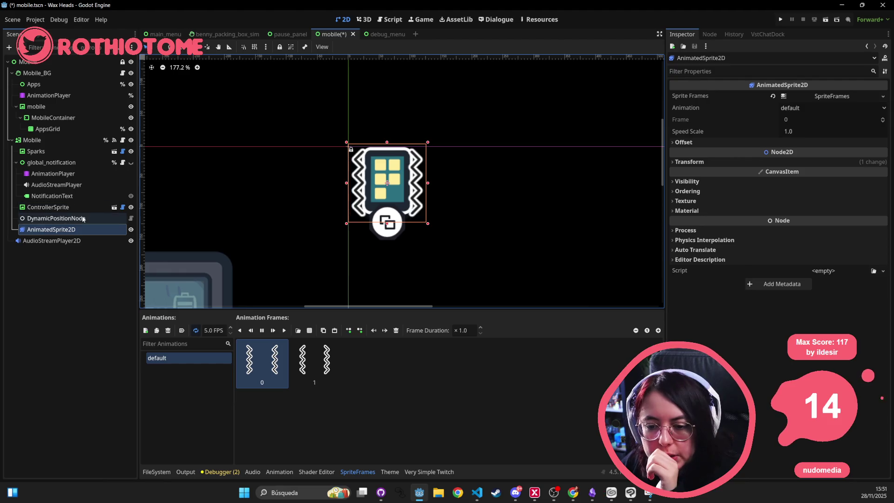
pyautogui.click(56, 218)
pyautogui.press('Down')
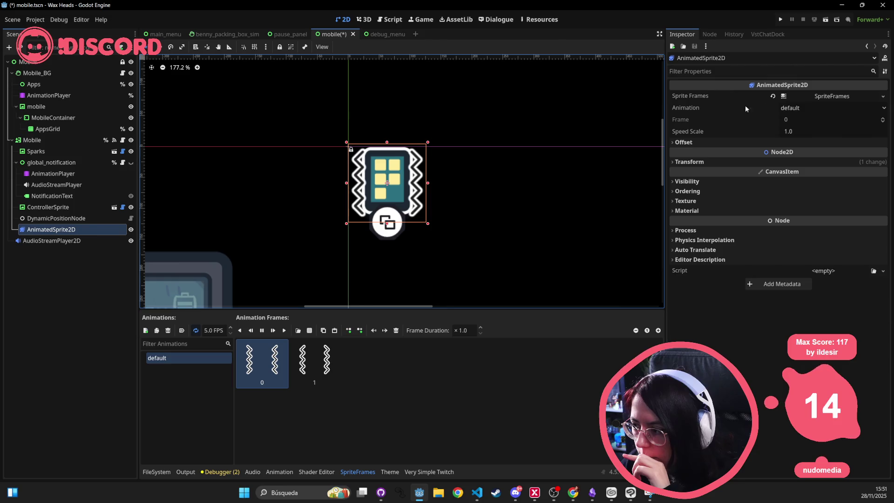
pyautogui.click(131, 229)
pyautogui.hscroll(2, 386, 222)
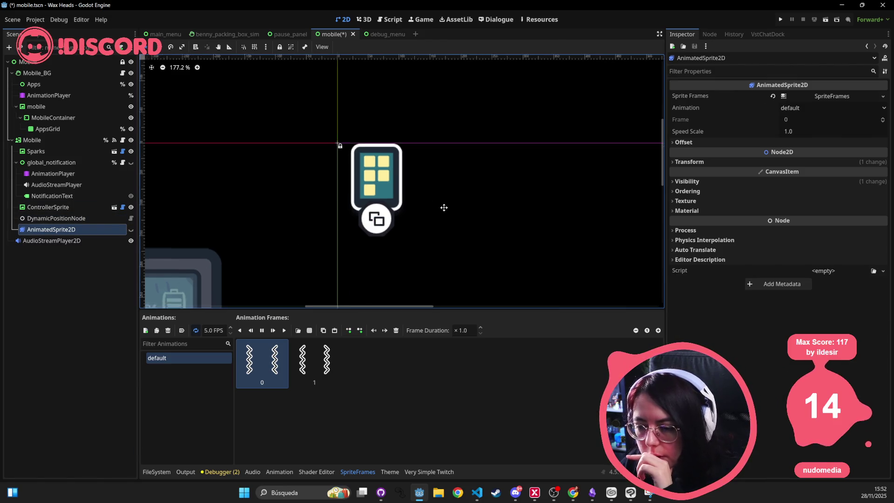
# - Save the mobile scene and open the Mobile button's configurable_button.gd script
pyautogui.hotkey('ctrl', 's')
pyautogui.click(32, 140)
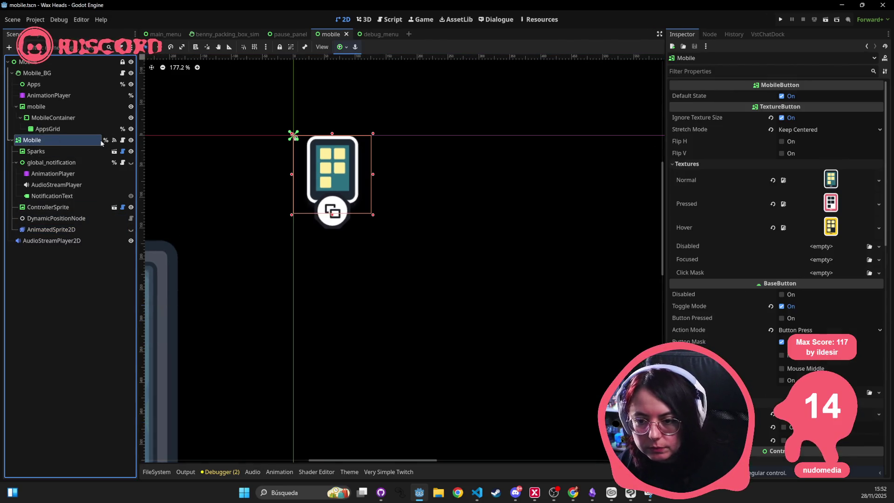
pyautogui.click(123, 140)
pyautogui.click(484, 180)
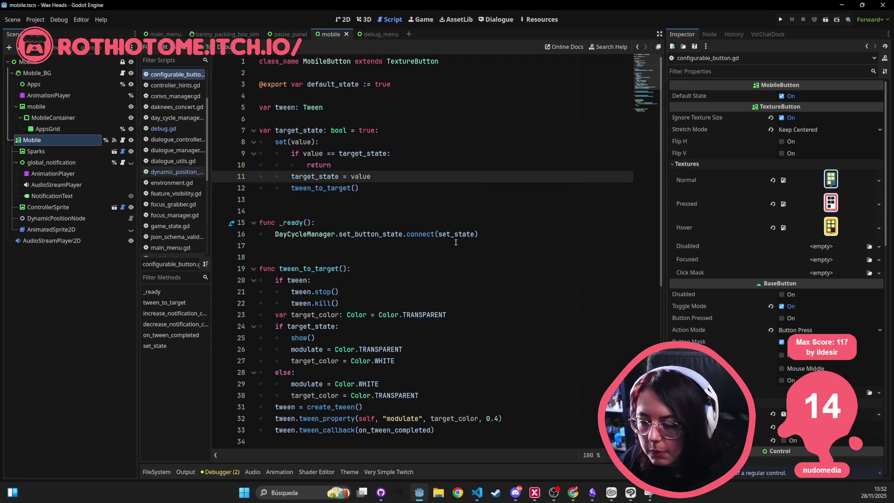
# - Review the target_state setter, then show global_notification's animation tracks and select the zigzag sprite
pyautogui.scroll(-7, 402, 161)
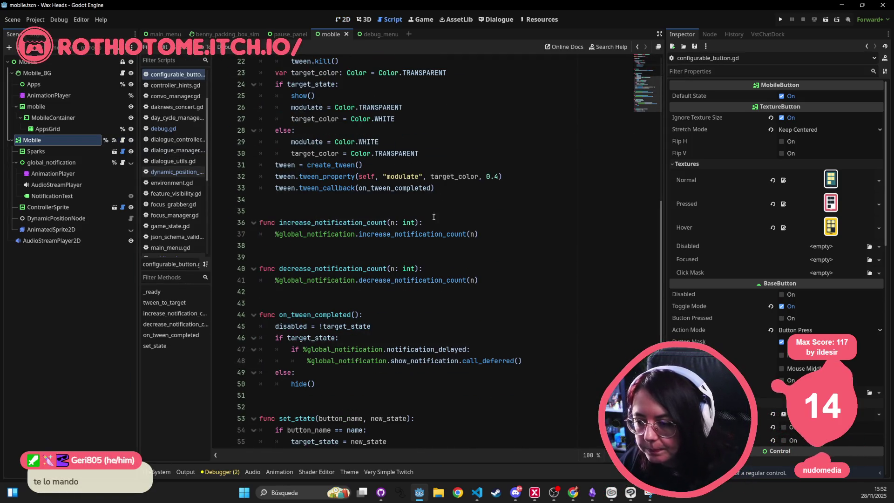
pyautogui.scroll(-1, 445, 226)
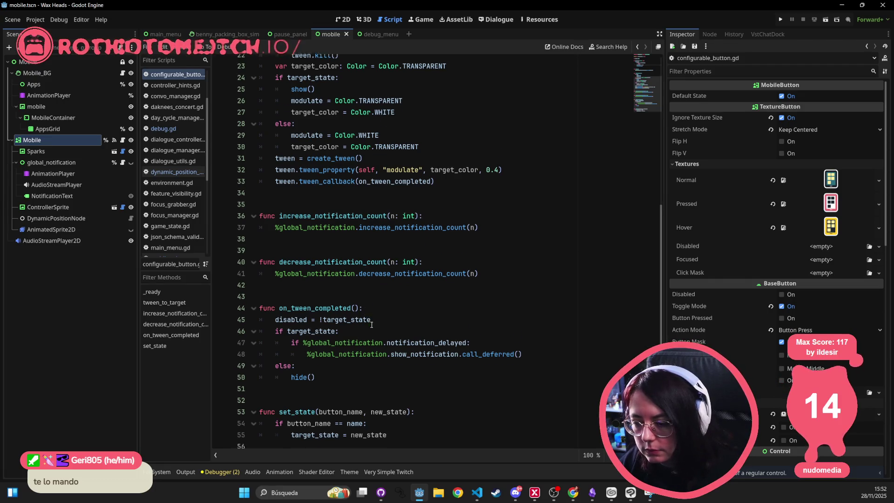
pyautogui.scroll(1, 372, 325)
pyautogui.click(52, 173)
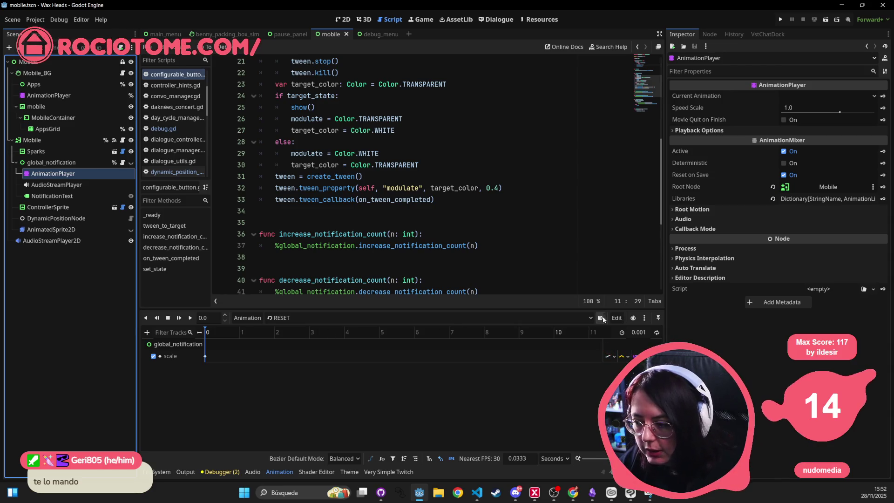
pyautogui.click(66, 232)
# - Rename AnimatedSprite2D to VibrateAnimation and reselect it after checking the global_notification tracks
pyautogui.click(100, 230)
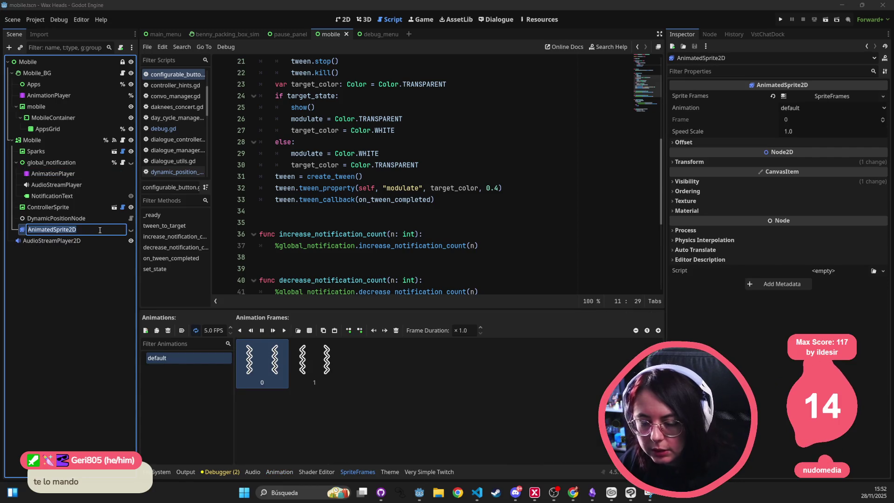
pyautogui.write('Vibrate')
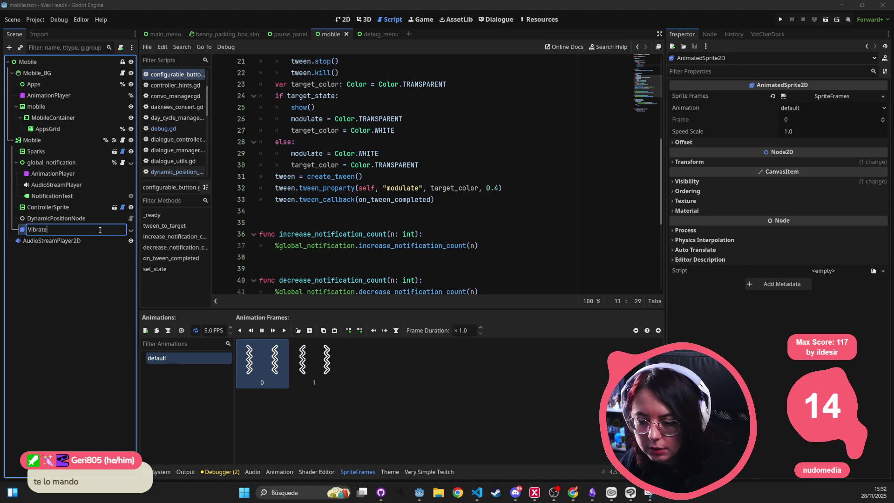
pyautogui.write('Ani')
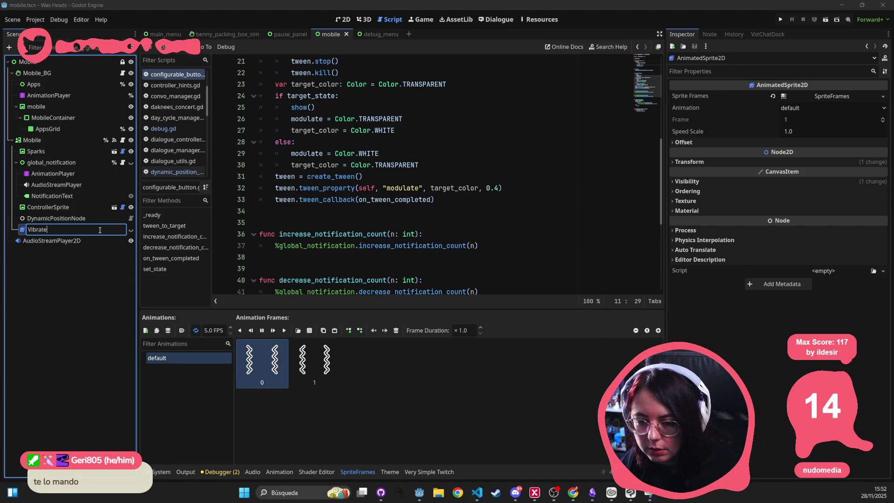
pyautogui.write('mation')
pyautogui.press('Return')
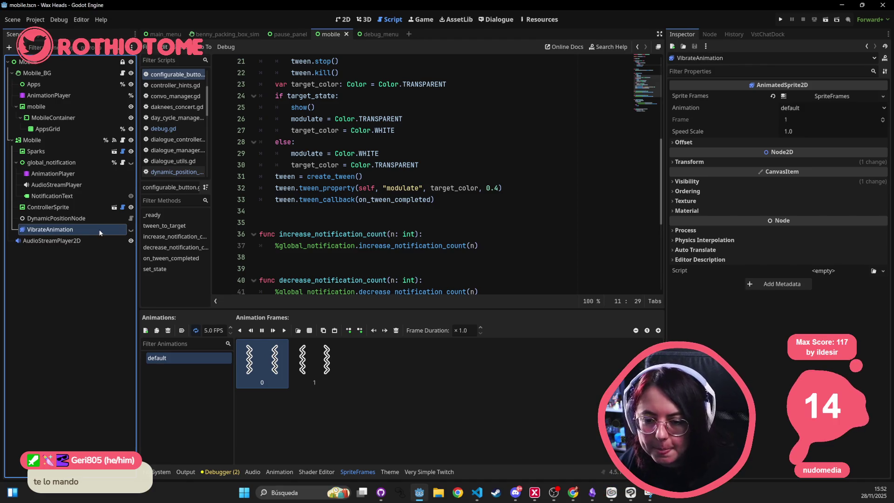
pyautogui.click(52, 173)
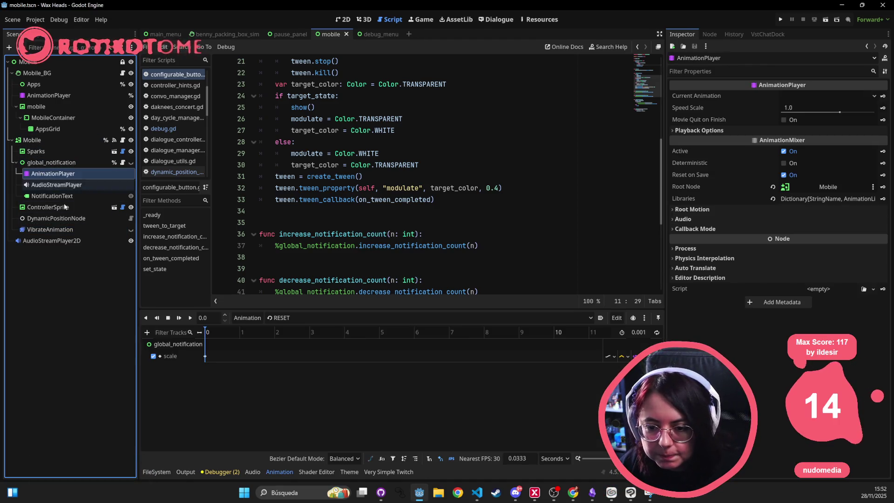
pyautogui.click(54, 229)
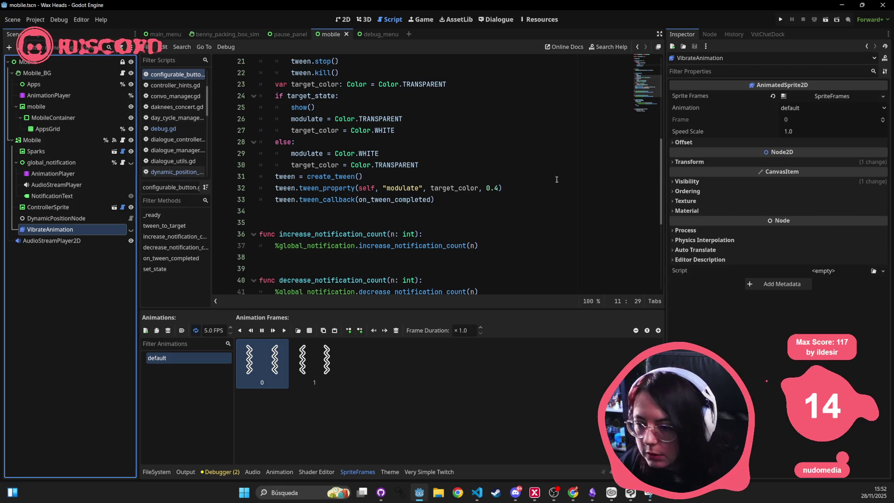
# - Expand VibrateAnimation's Visibility properties and drag the sprite into the global_notification animation tracks
pyautogui.click(701, 182)
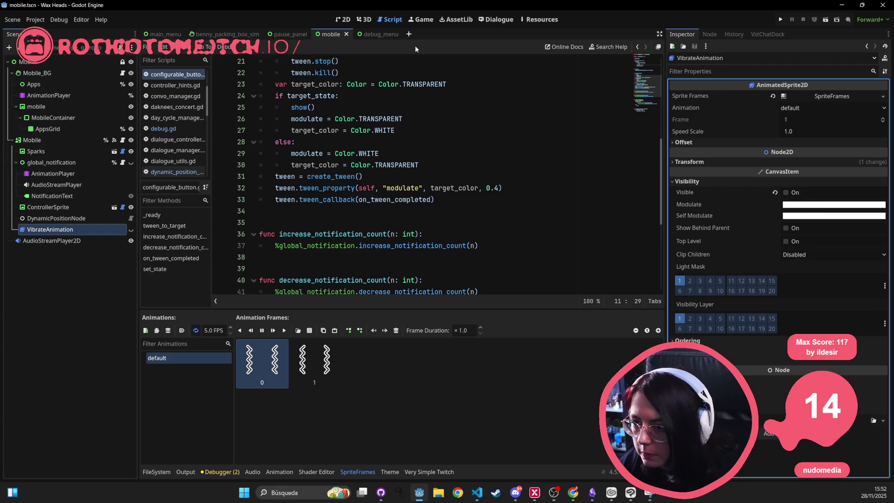
pyautogui.click(49, 174)
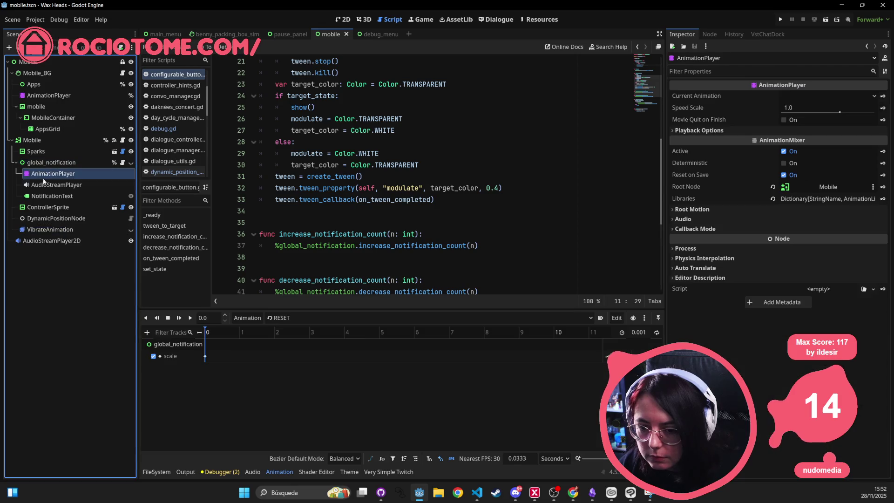
pyautogui.click(48, 231)
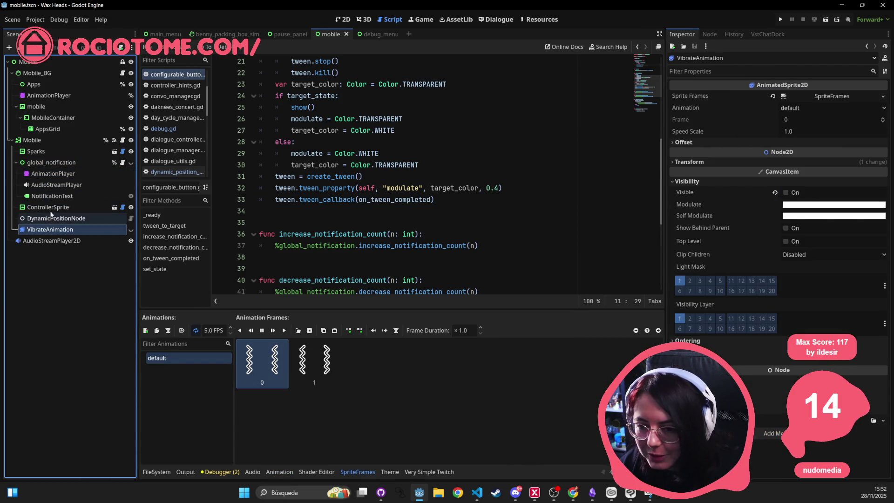
pyautogui.click(59, 174)
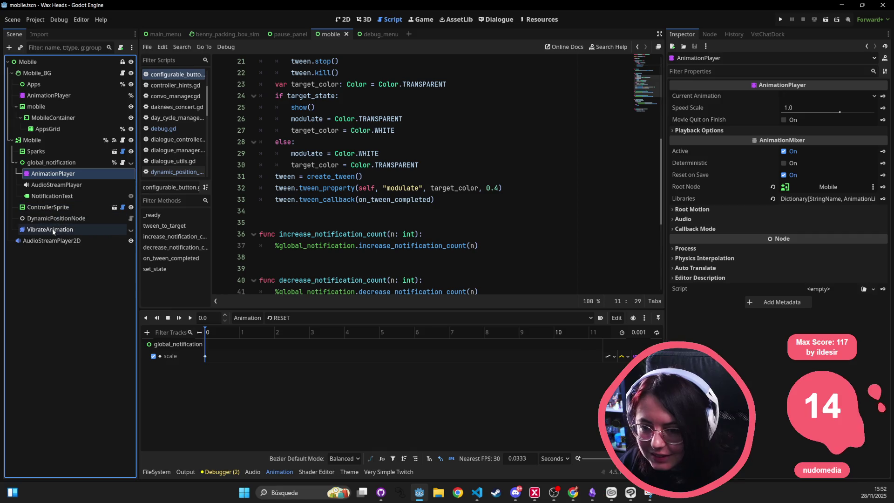
pyautogui.click(70, 231)
pyautogui.click(52, 174)
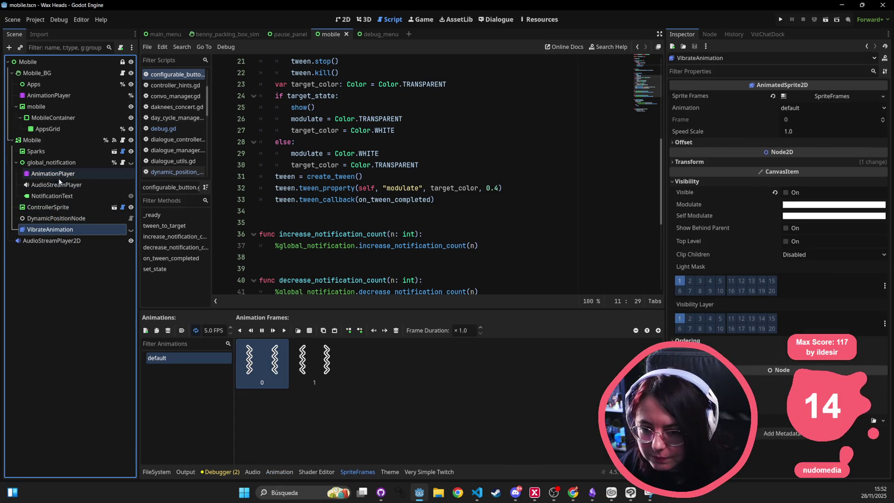
pyautogui.moveTo(48, 229); pyautogui.dragTo(201, 329)
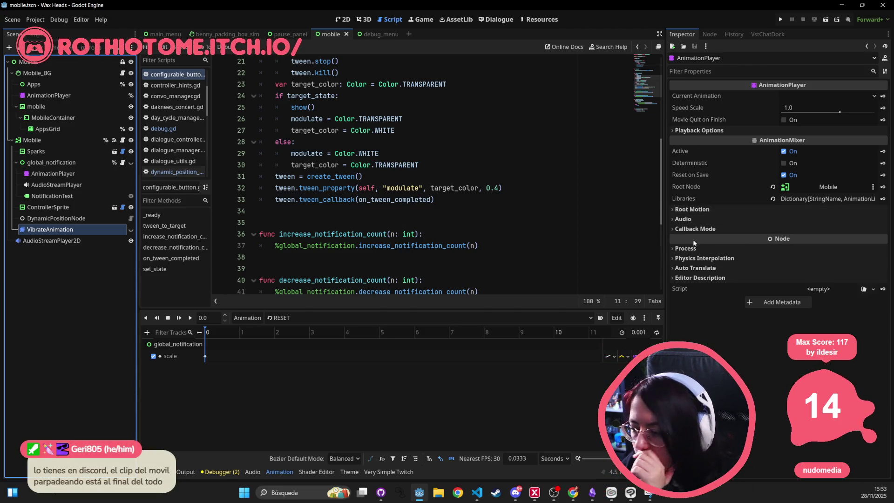
# - Reselect VibrateAnimation with the timeline visible and key its Visible property
pyautogui.doubleClick(93, 228)
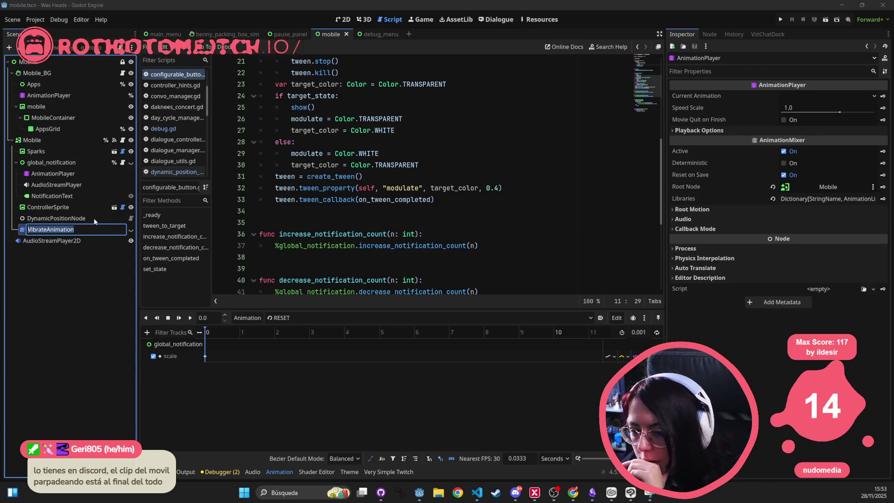
pyautogui.press('Return')
pyautogui.click(63, 228)
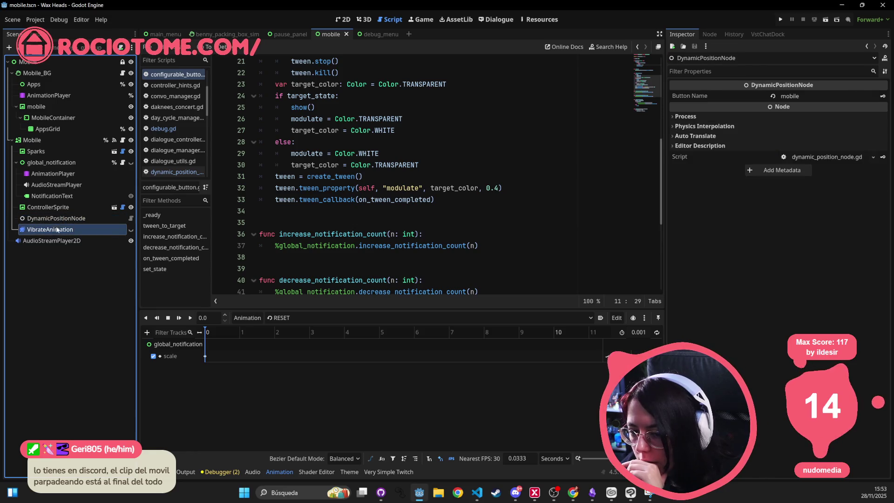
pyautogui.click(52, 173)
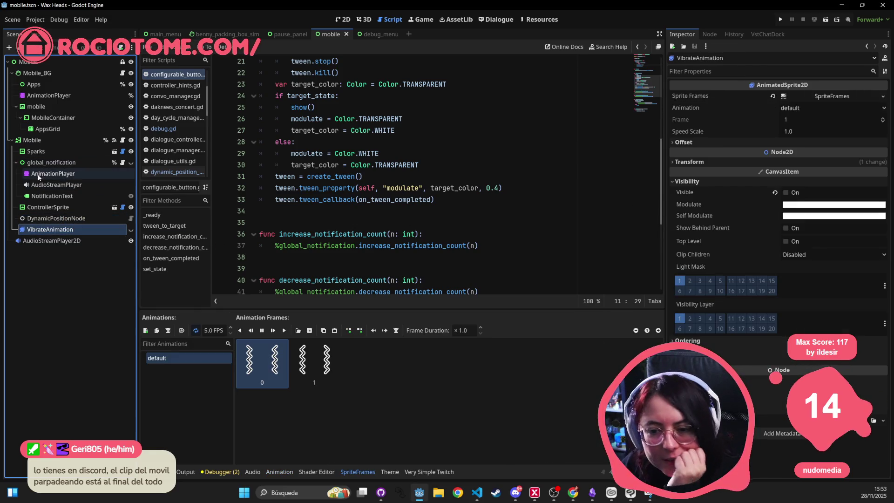
pyautogui.click(59, 231)
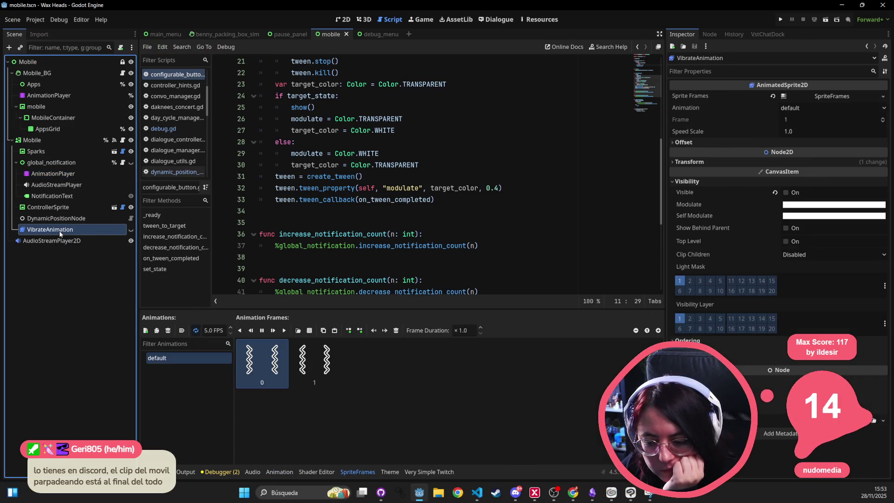
pyautogui.click(279, 472)
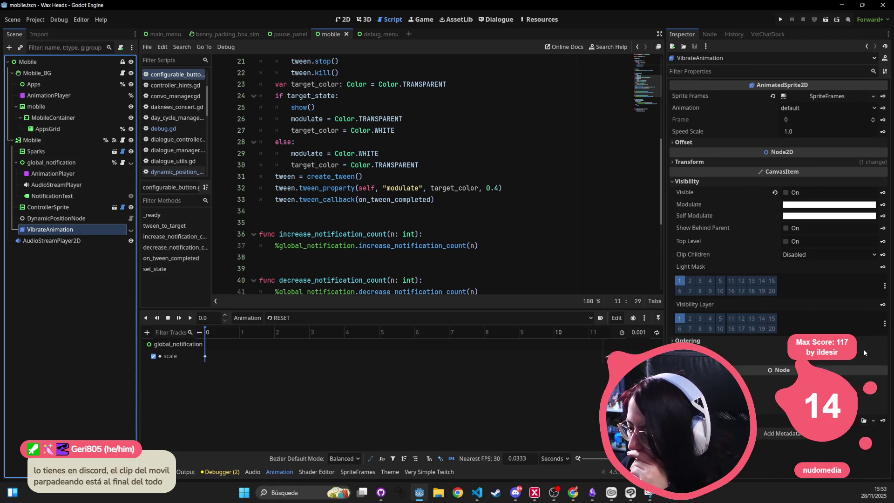
pyautogui.click(882, 193)
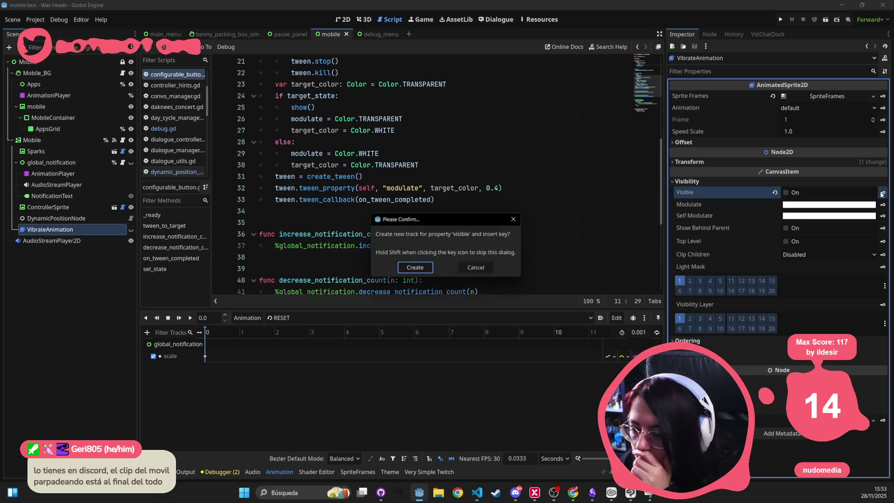
# - Confirm the new visible track, then browse the appear and appear_silent animations
pyautogui.press('Return')
pyautogui.click(319, 317)
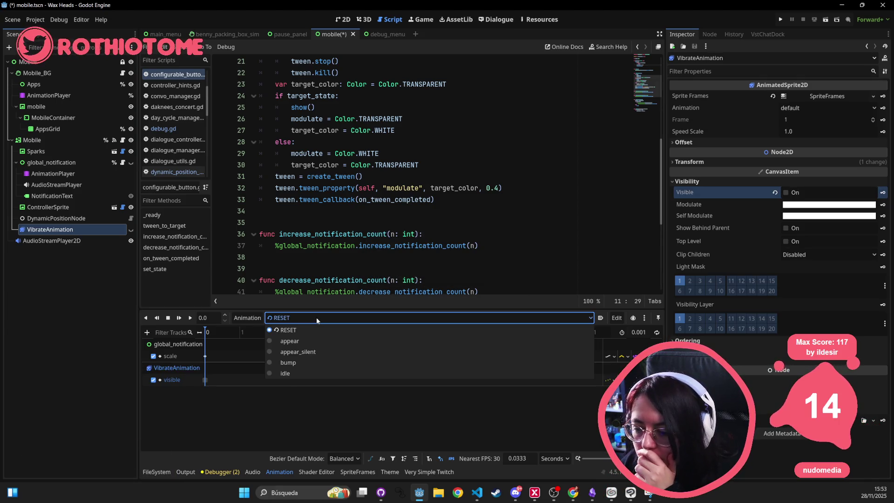
pyautogui.click(302, 342)
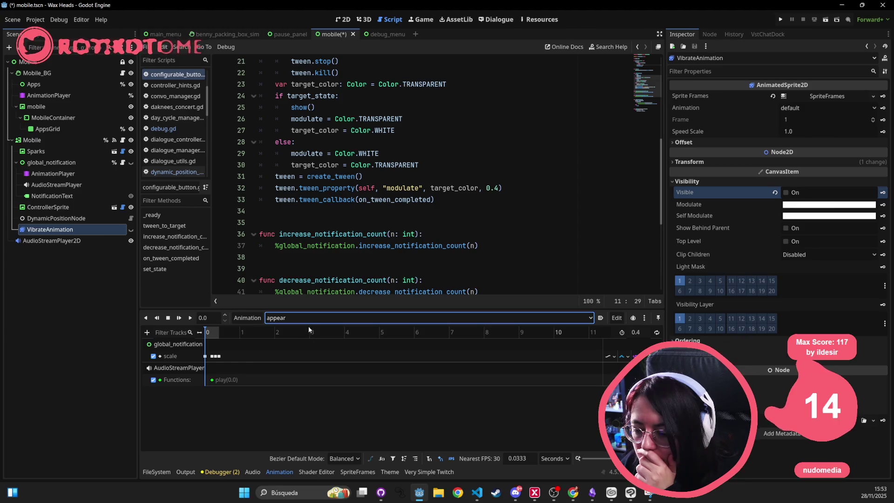
pyautogui.click(319, 317)
pyautogui.click(300, 351)
# - Switch to the bump animation and play it on the 2D canvas
pyautogui.click(319, 318)
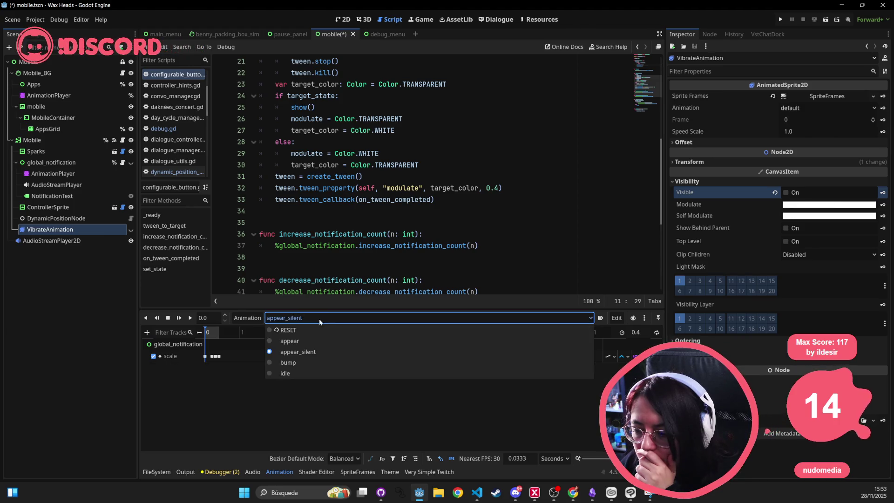
pyautogui.click(300, 363)
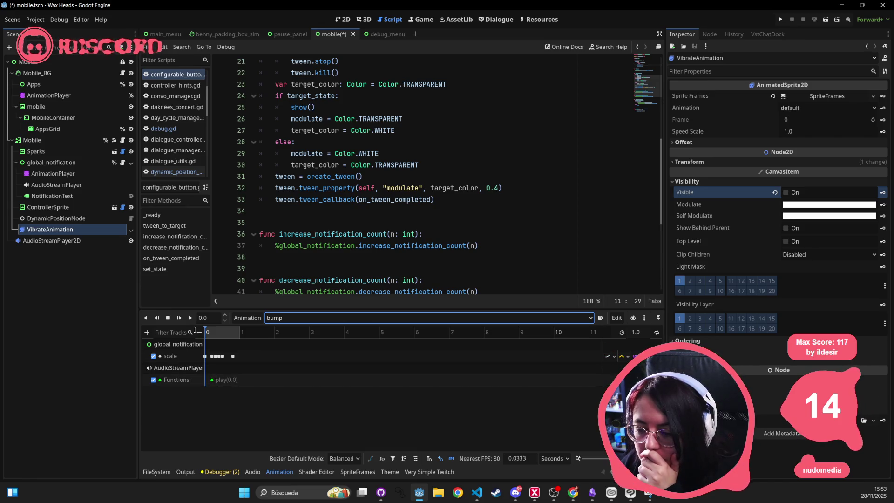
pyautogui.click(343, 21)
pyautogui.click(190, 318)
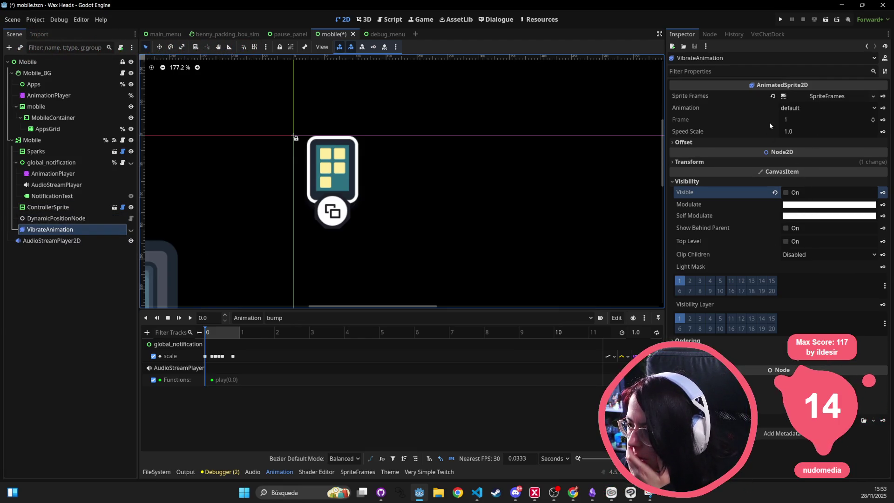
# - Create a visible track in bump with keys at 0 and 1 second, the 0-second key set On
pyautogui.click(882, 192)
pyautogui.click(409, 275)
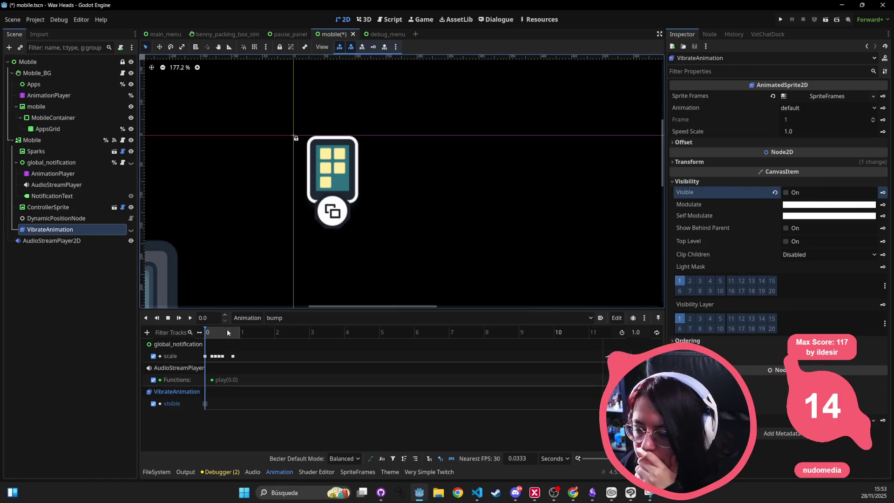
pyautogui.moveTo(208, 331); pyautogui.dragTo(239, 332)
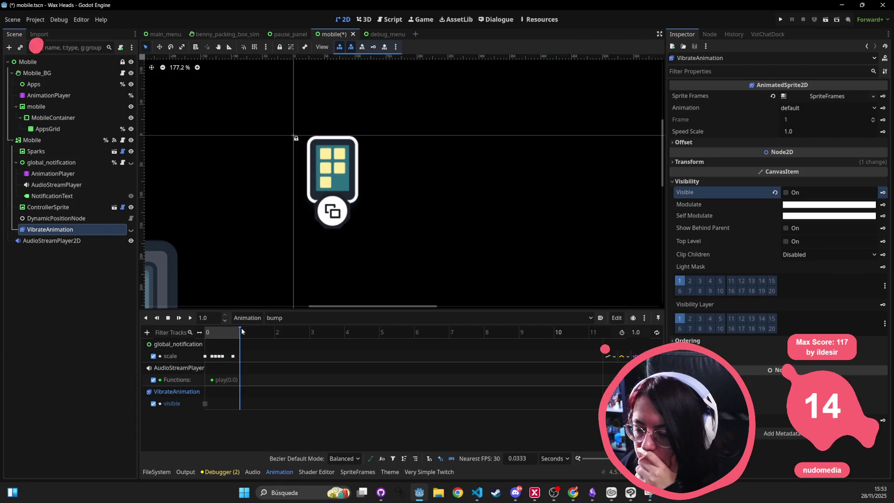
pyautogui.click(882, 193)
pyautogui.click(204, 403)
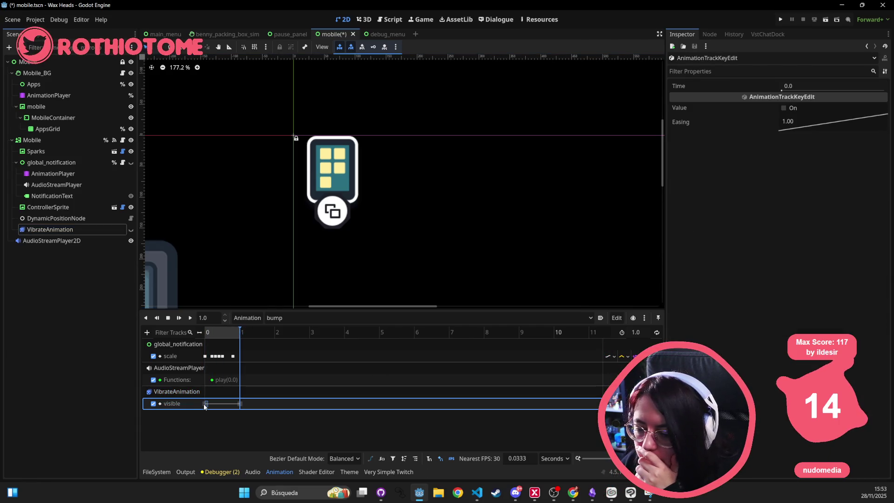
pyautogui.click(784, 108)
pyautogui.moveTo(241, 334); pyautogui.dragTo(205, 334)
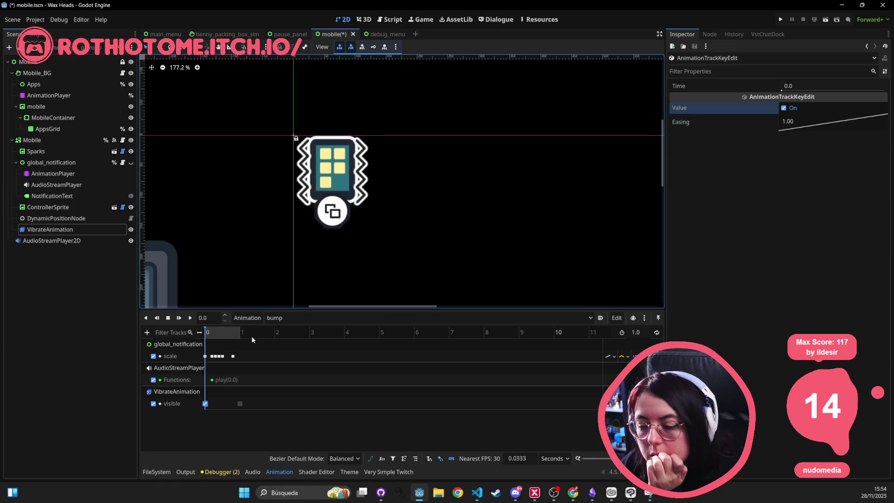
# - Hide VibrateAnimation in the editor and reselect it with the animation timeline showing
pyautogui.click(131, 229)
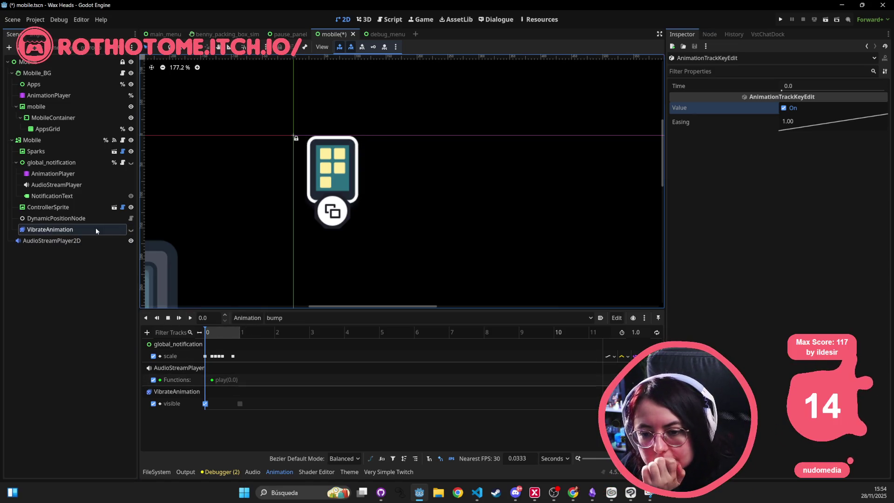
pyautogui.click(70, 230)
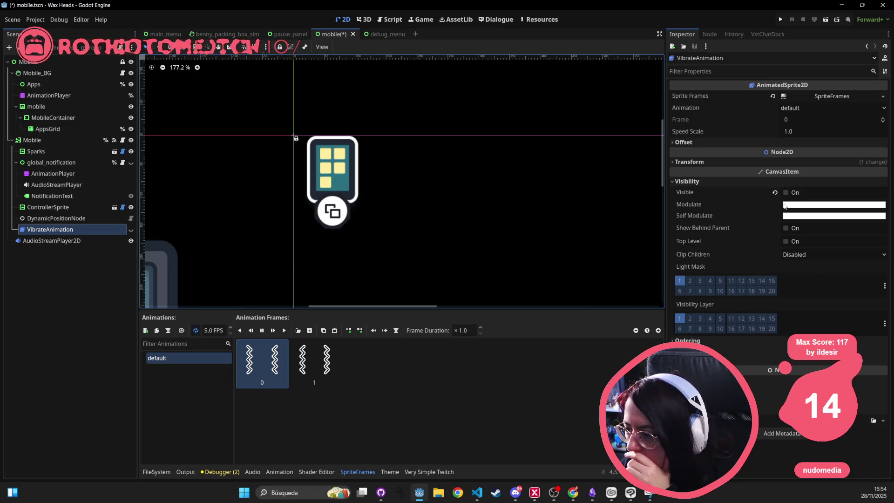
pyautogui.click(280, 471)
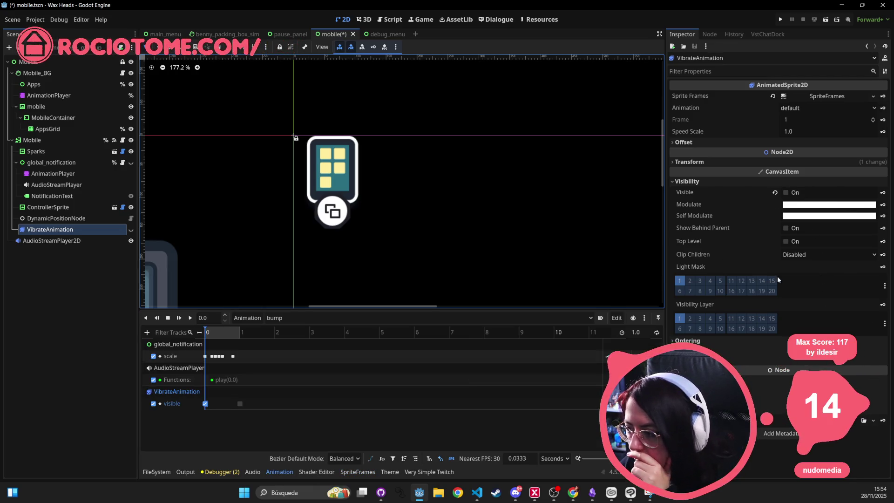
# - Create a modulate track for VibrateAnimation in bump with keys at 1.0, 0.1 and 0.9 seconds
pyautogui.click(883, 204)
pyautogui.click(415, 274)
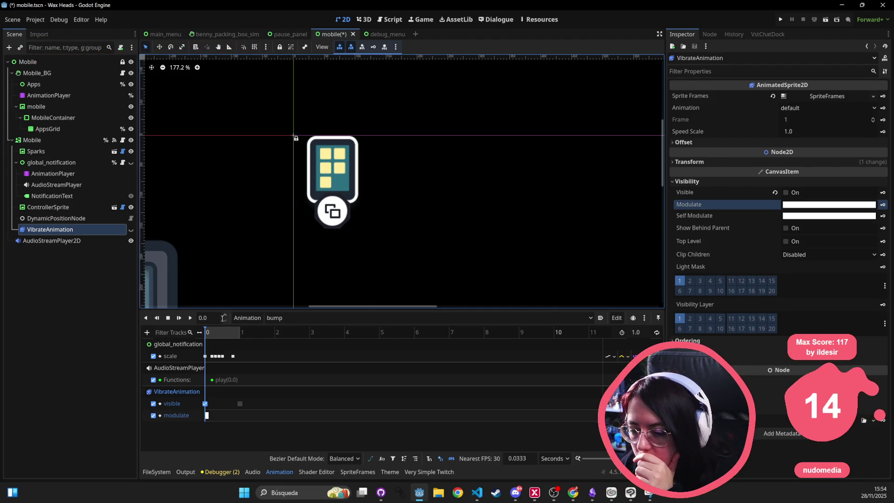
pyautogui.hotkey('shift', 'd')
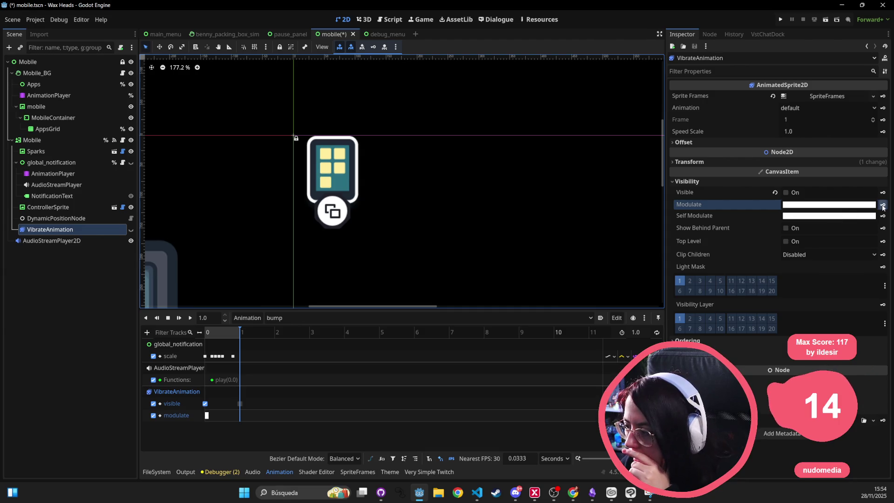
pyautogui.click(883, 205)
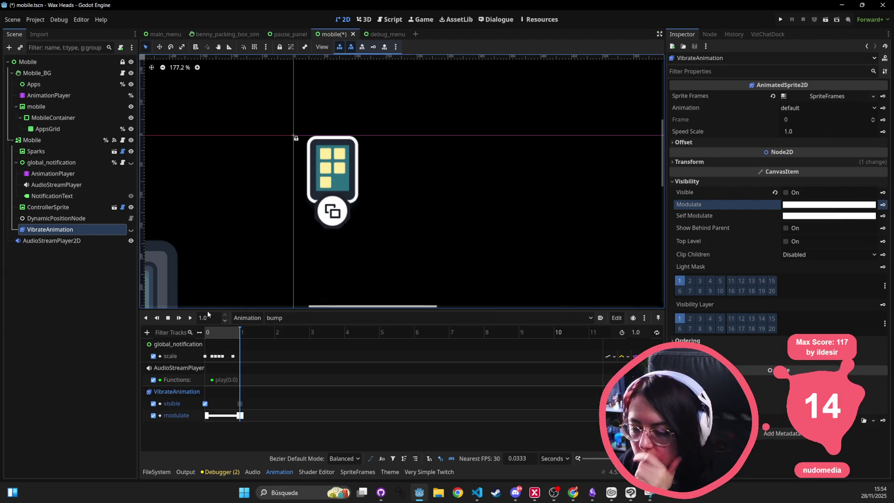
pyautogui.moveTo(241, 328); pyautogui.dragTo(207, 332)
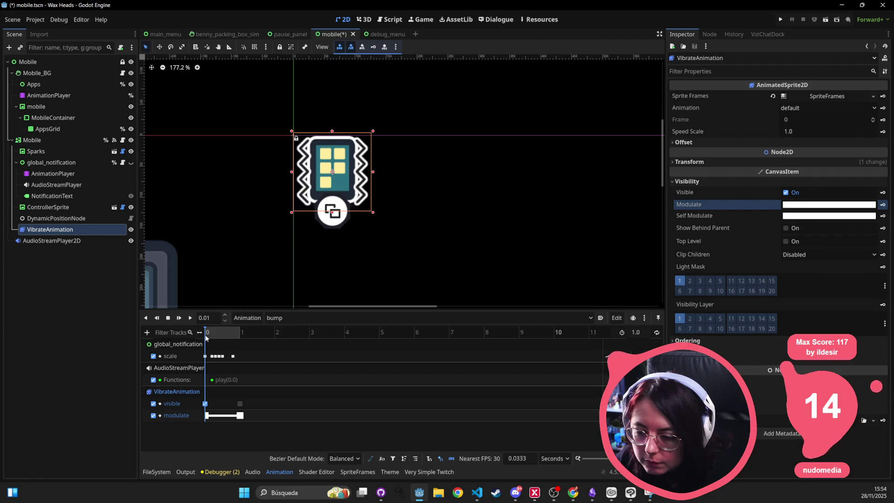
pyautogui.click(207, 316)
pyautogui.write('0.1')
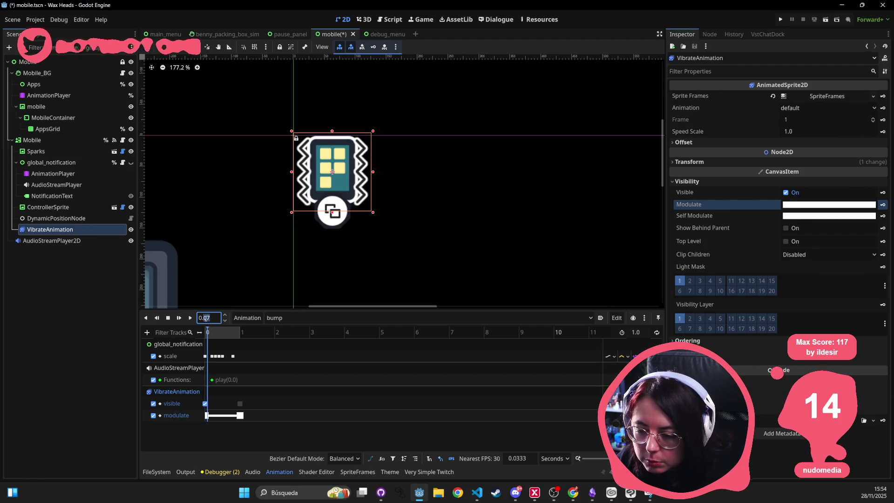
pyautogui.press('Return')
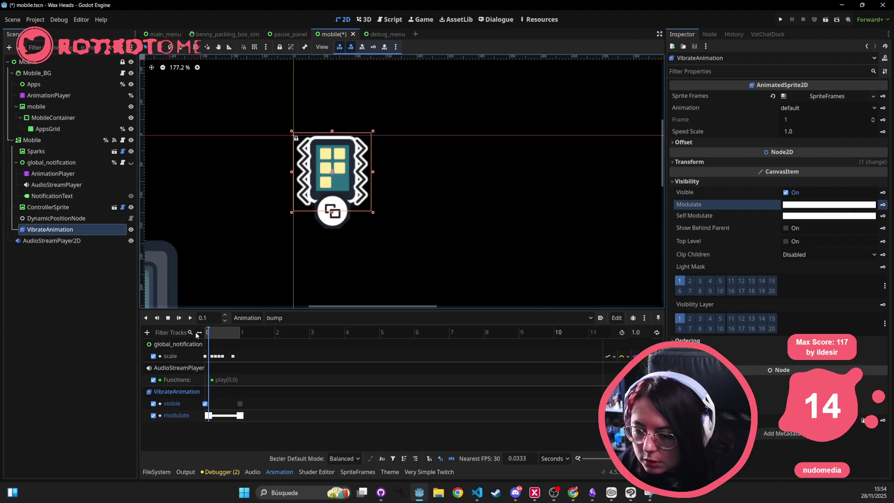
pyautogui.moveTo(216, 335); pyautogui.dragTo(235, 334)
pyautogui.write('0.9')
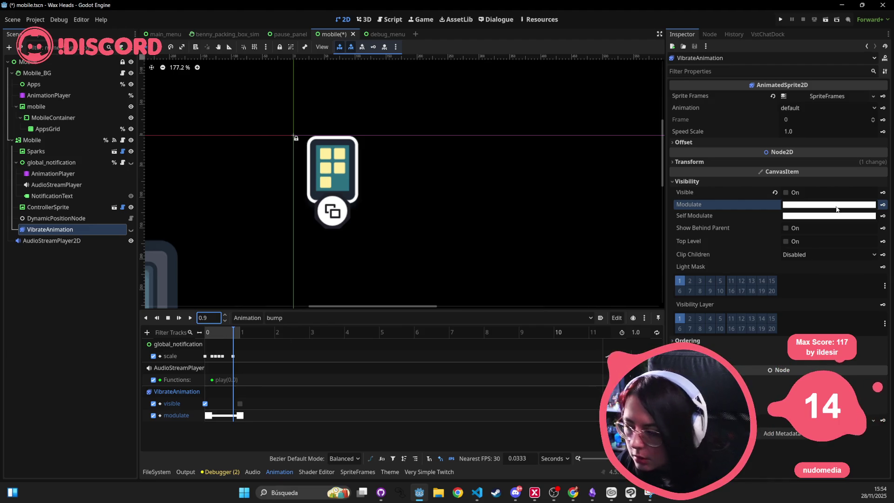
pyautogui.press('Return')
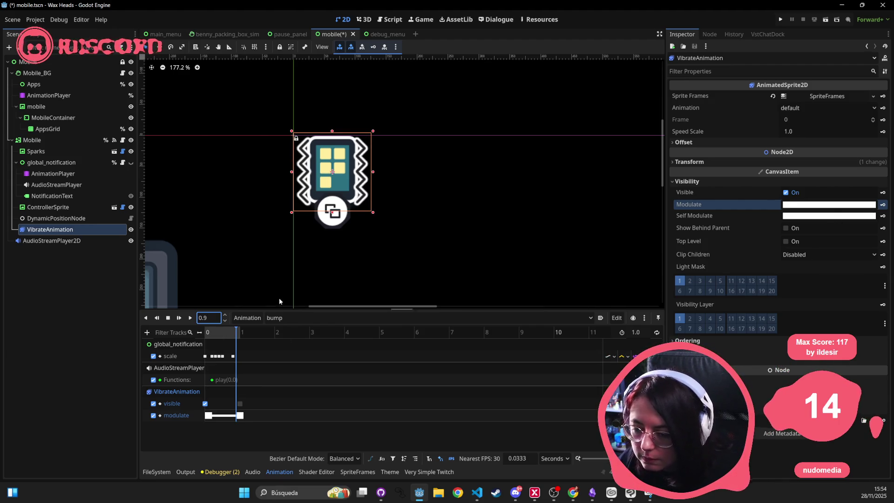
pyautogui.click(881, 205)
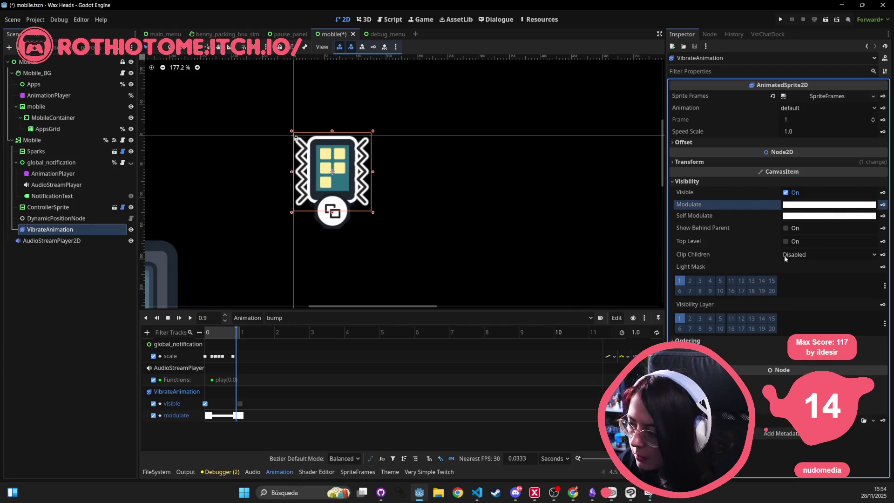
# - Make the 0.1 s and 1.0 s modulate keys transparent ffffff00 and save the scene
pyautogui.click(207, 415)
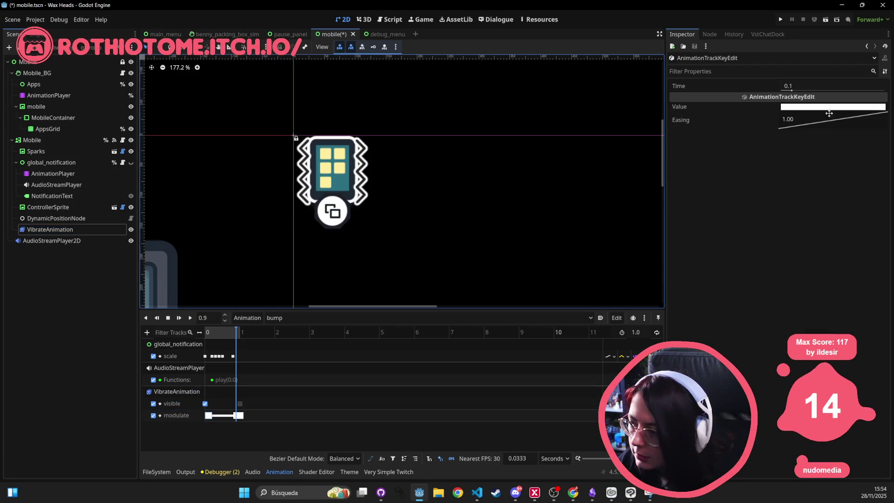
pyautogui.click(808, 106)
pyautogui.moveTo(813, 289); pyautogui.dragTo(584, 293)
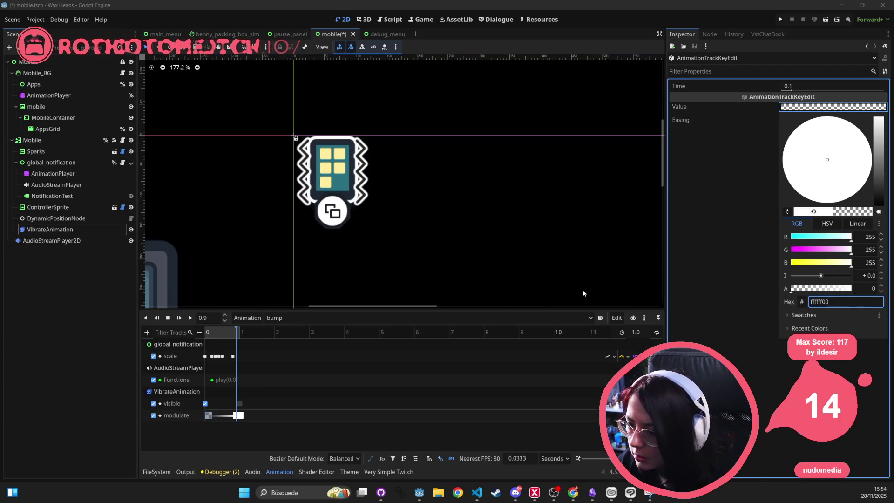
pyautogui.click(237, 330)
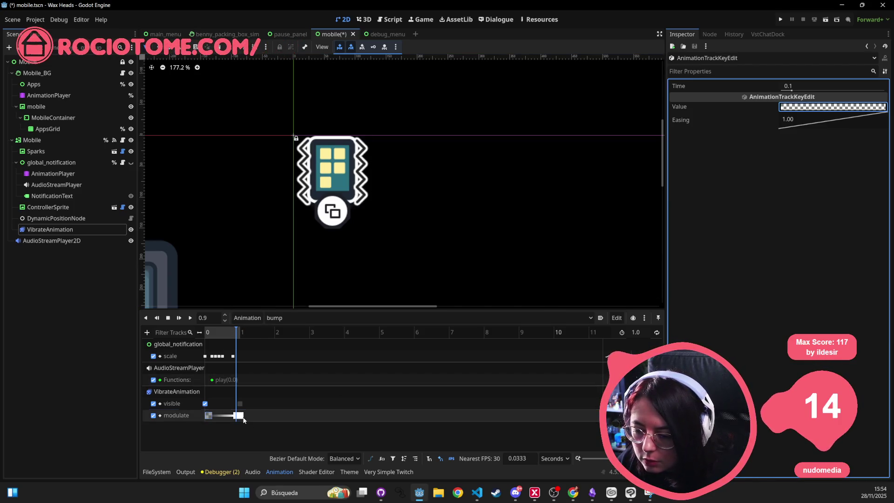
pyautogui.click(239, 416)
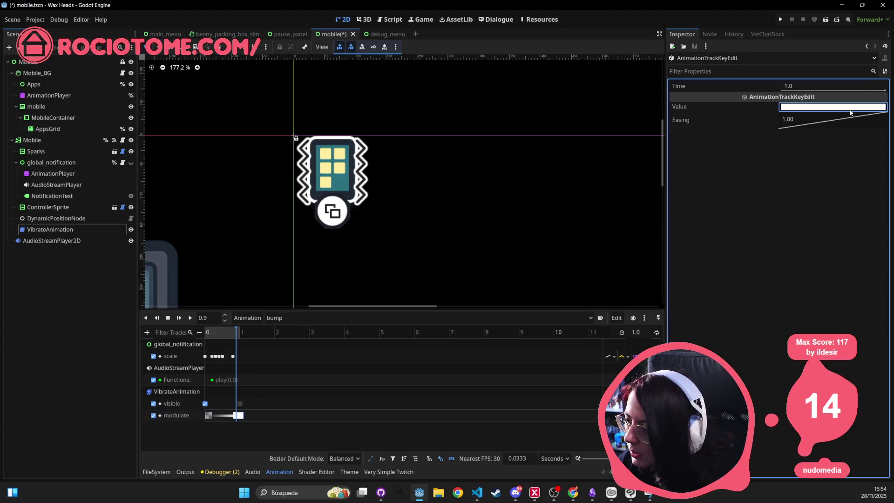
pyautogui.click(829, 107)
pyautogui.write('ffffff00')
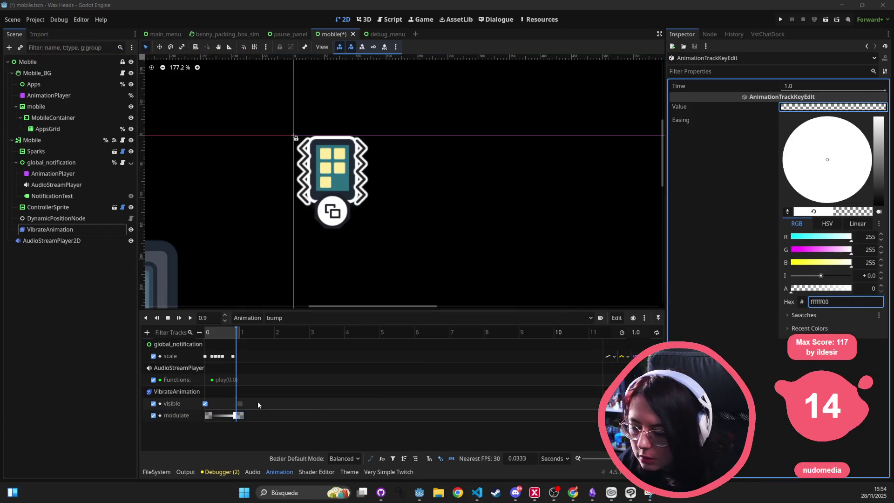
pyautogui.click(305, 398)
pyautogui.hotkey('ctrl', 's')
pyautogui.click(295, 319)
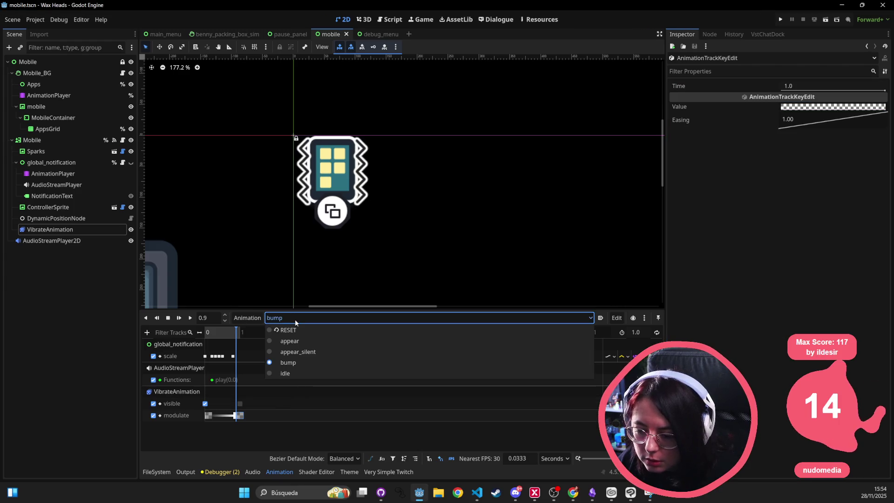
pyautogui.click(287, 373)
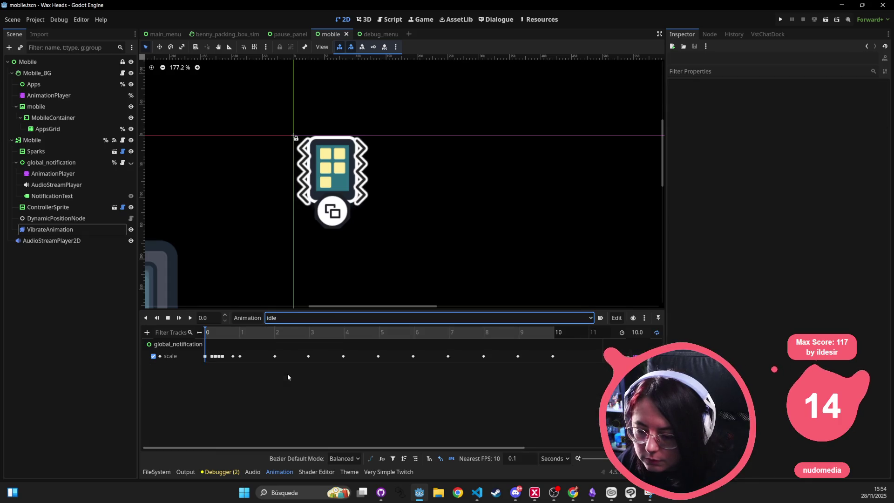
pyautogui.click(190, 317)
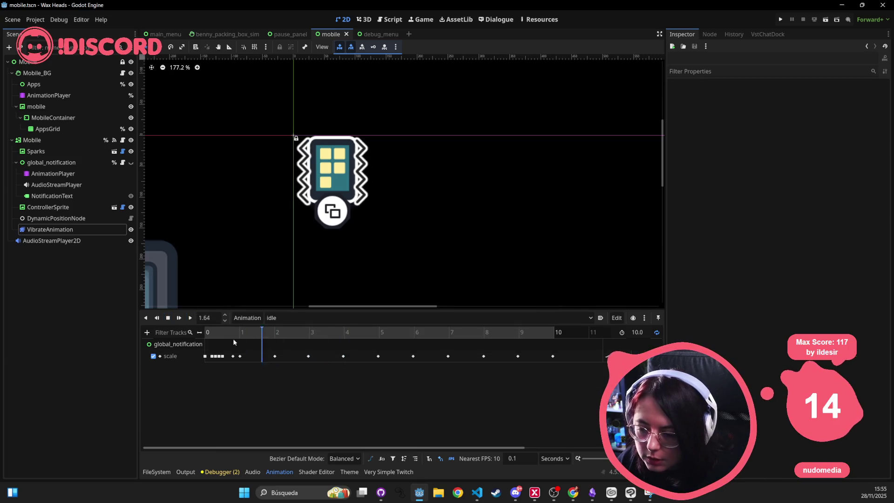
pyautogui.click(279, 318)
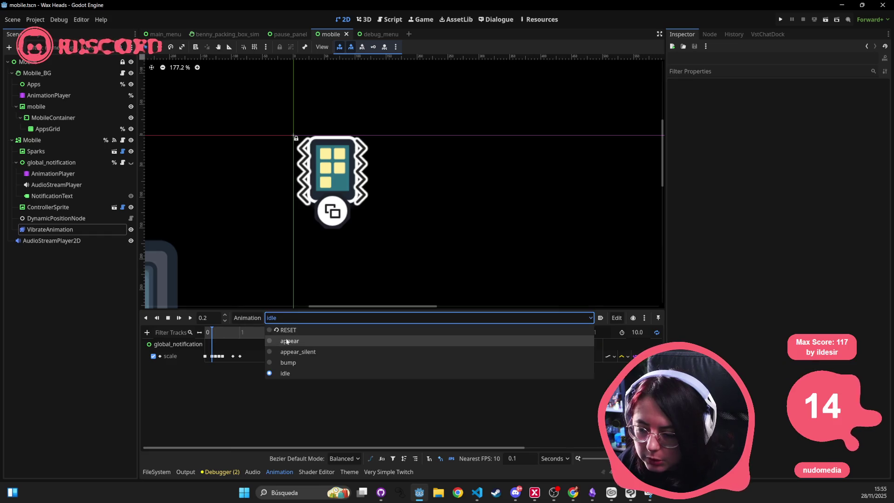
pyautogui.click(280, 363)
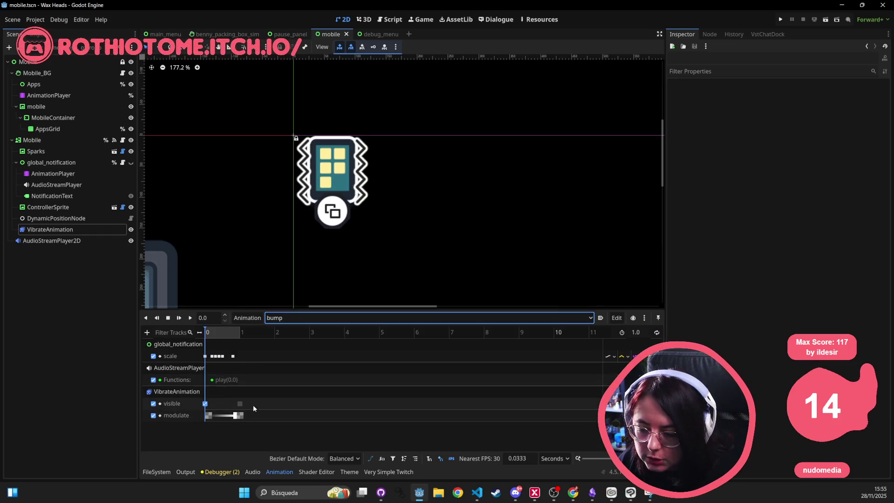
pyautogui.moveTo(323, 439)
pyautogui.mouseDown()
pyautogui.moveTo(203, 393)
pyautogui.moveTo(202, 401)
pyautogui.mouseUp()
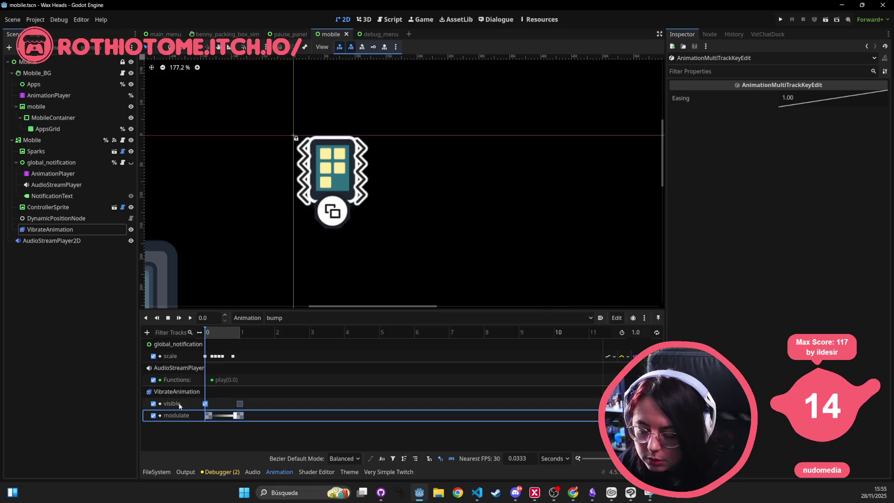
pyautogui.click(179, 393)
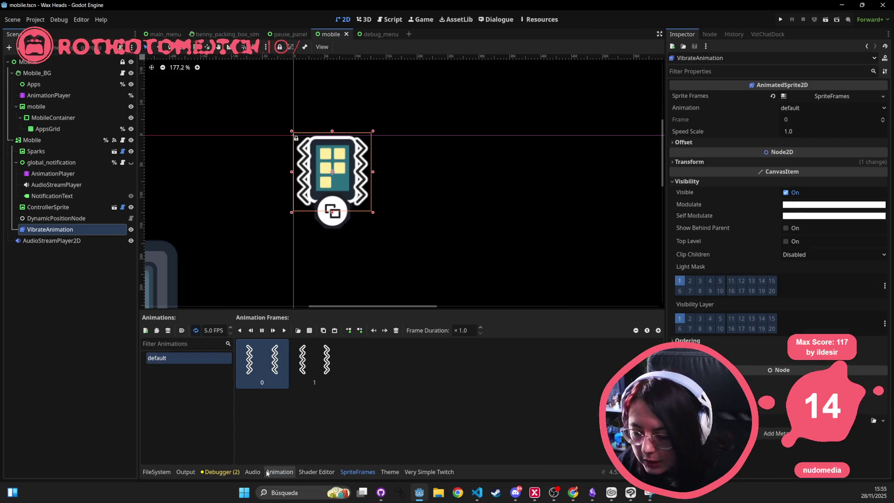
pyautogui.click(268, 472)
pyautogui.click(177, 403)
pyautogui.rightClick(177, 404)
pyautogui.press('Escape')
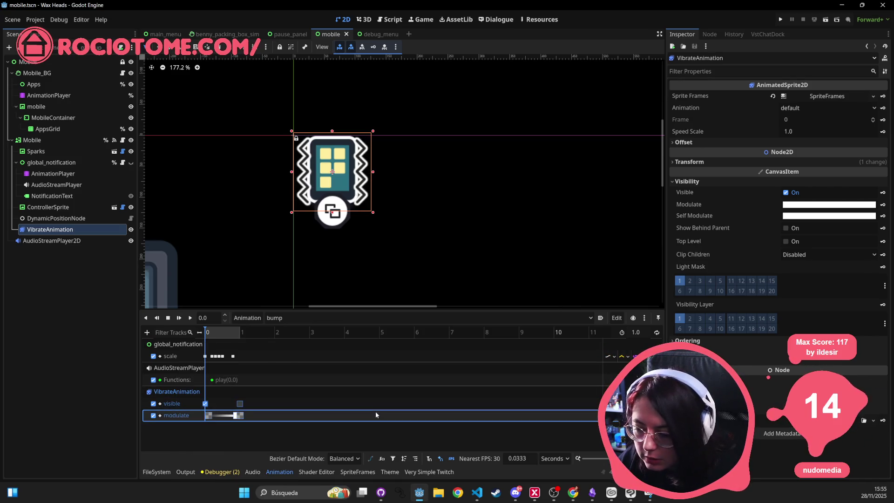
pyautogui.rightClick(342, 419)
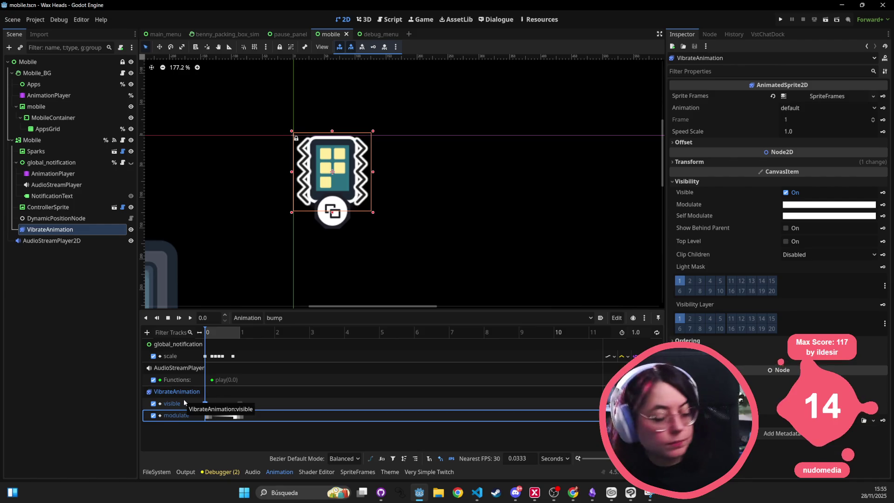
pyautogui.click(775, 18)
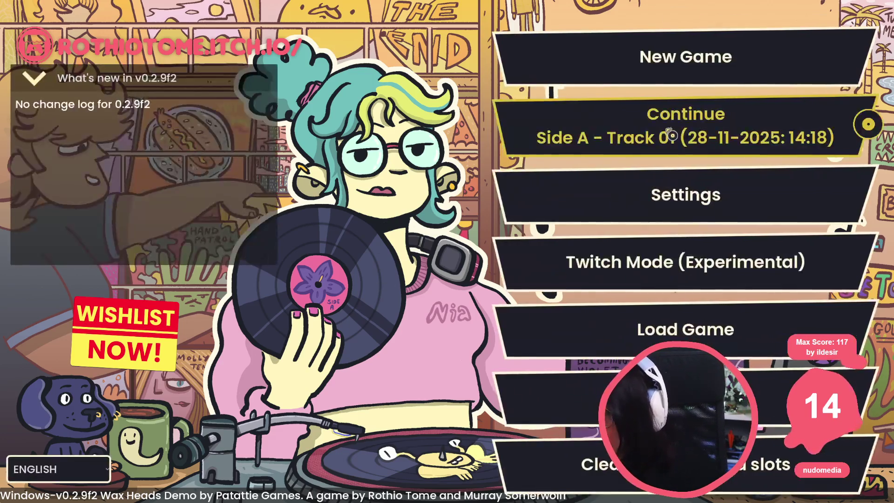
# - Continue from the main menu and click through the staff-room dialogue
pyautogui.click(670, 135)
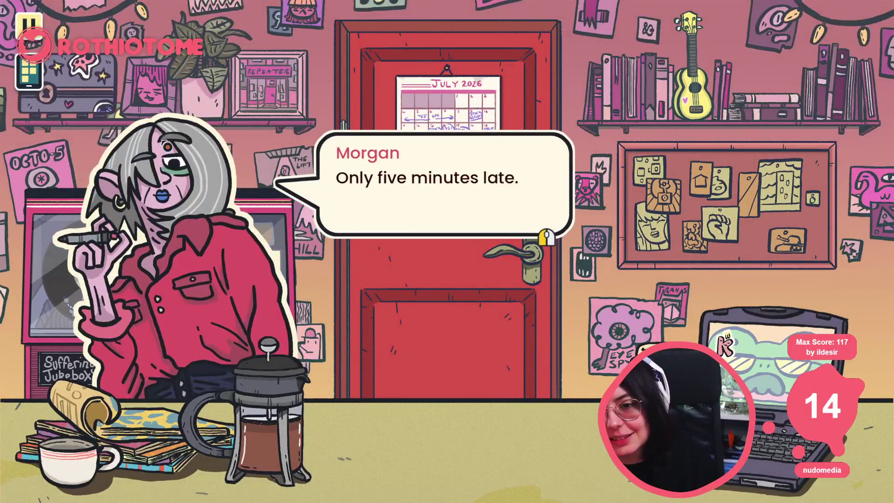
pyautogui.click(167, 147)
pyautogui.click(372, 140)
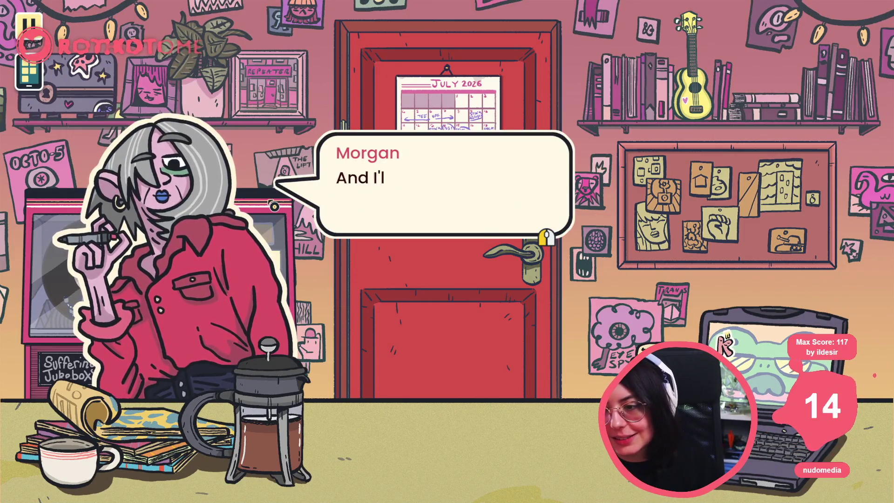
pyautogui.click(412, 199)
pyautogui.click(244, 220)
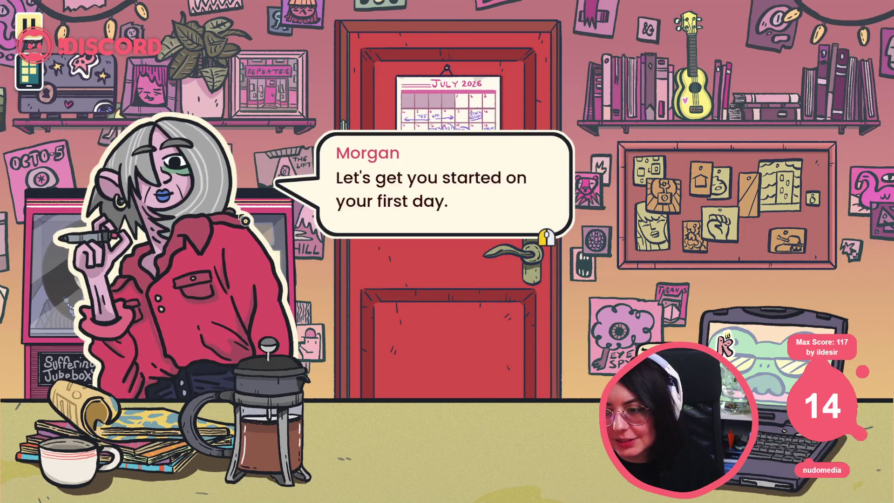
pyautogui.click(245, 220)
pyautogui.click(245, 220)
pyautogui.click(245, 220)
pyautogui.click(245, 219)
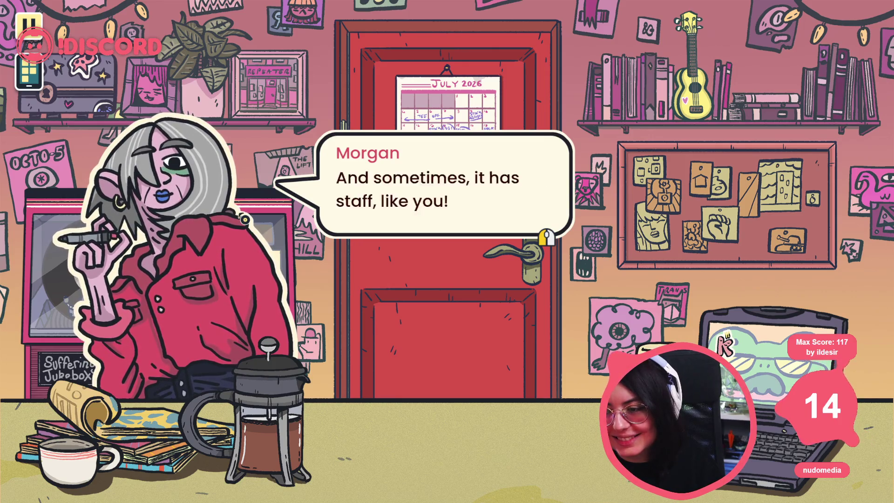
pyautogui.click(245, 219)
pyautogui.click(245, 219)
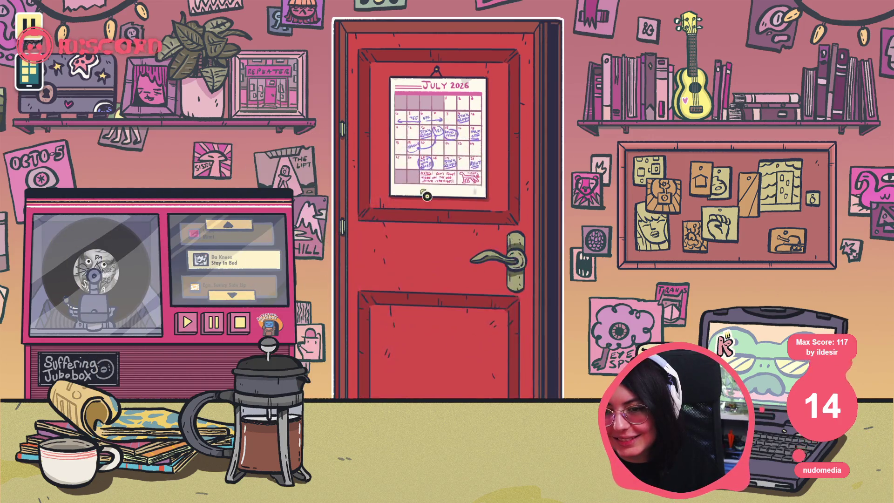
# - Leave the staff room through the door, open the phone app grid, then stop the game
pyautogui.click(427, 196)
pyautogui.click(365, 256)
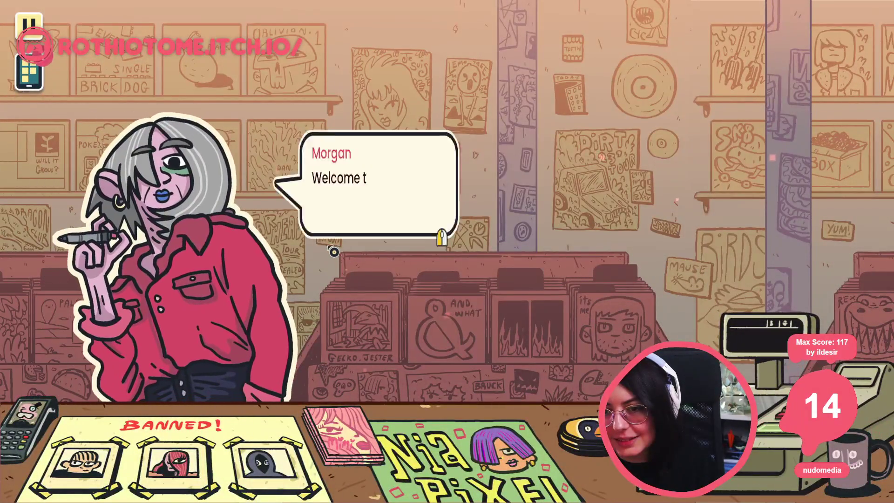
pyautogui.press('Tab')
pyautogui.press('Tab')
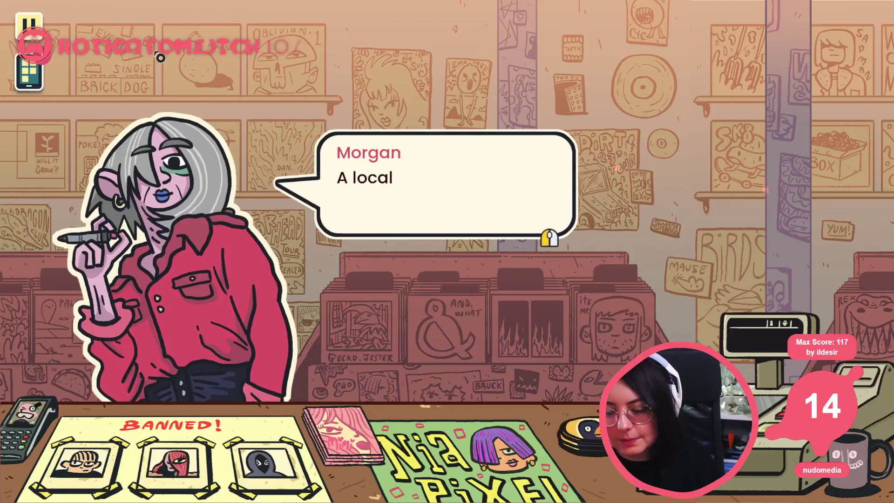
pyautogui.press('F8')
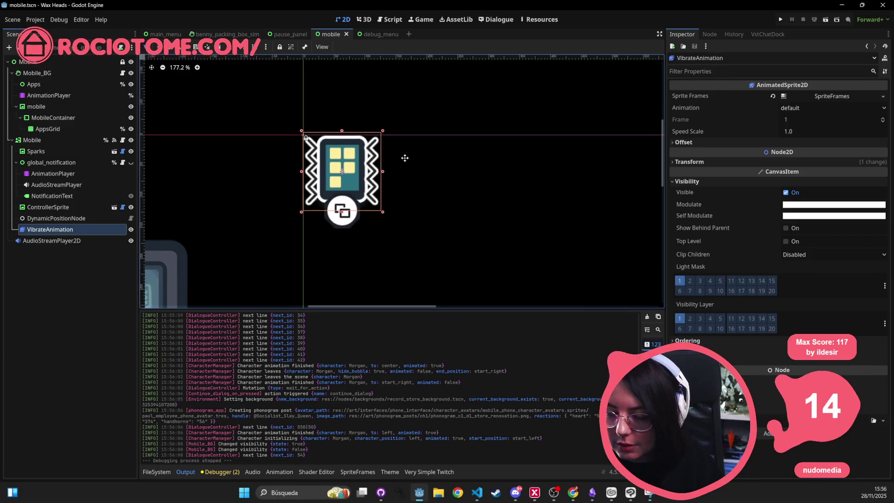
# - Reselect VibrateAnimation in the scene and bring up the bump animation's tracks
pyautogui.hscroll(-2, 405, 157)
pyautogui.click(156, 472)
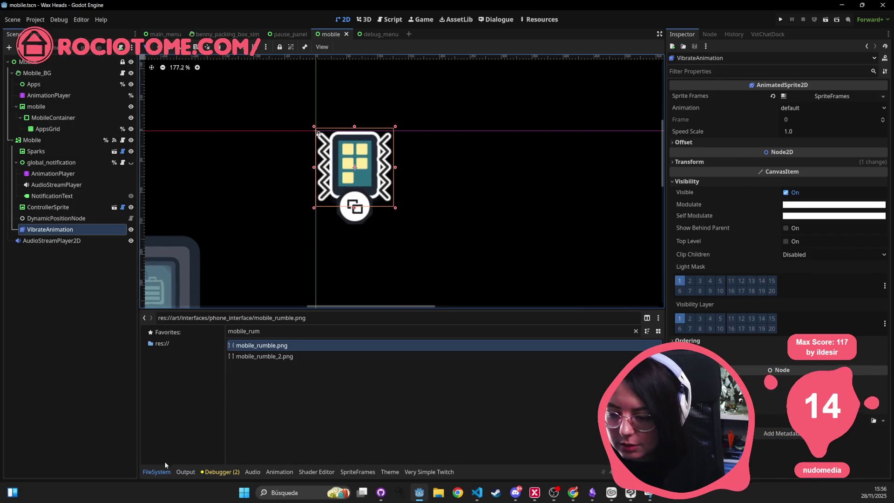
pyautogui.click(85, 219)
pyautogui.click(86, 229)
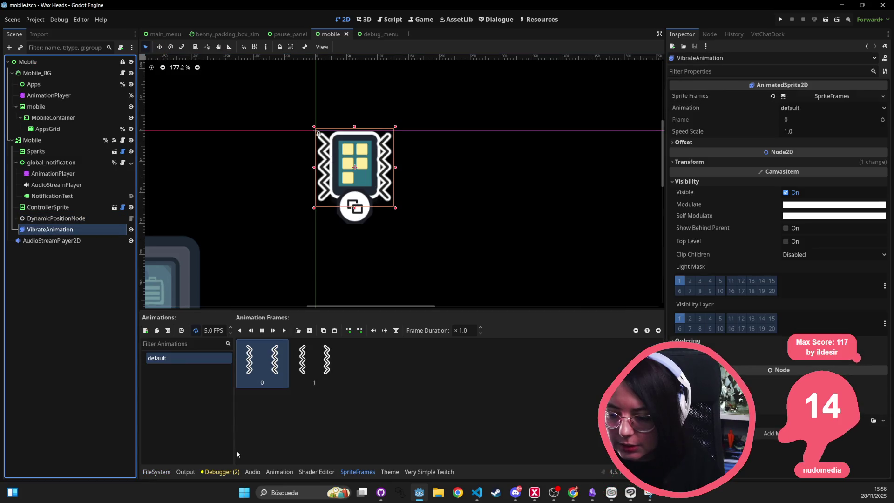
pyautogui.click(279, 472)
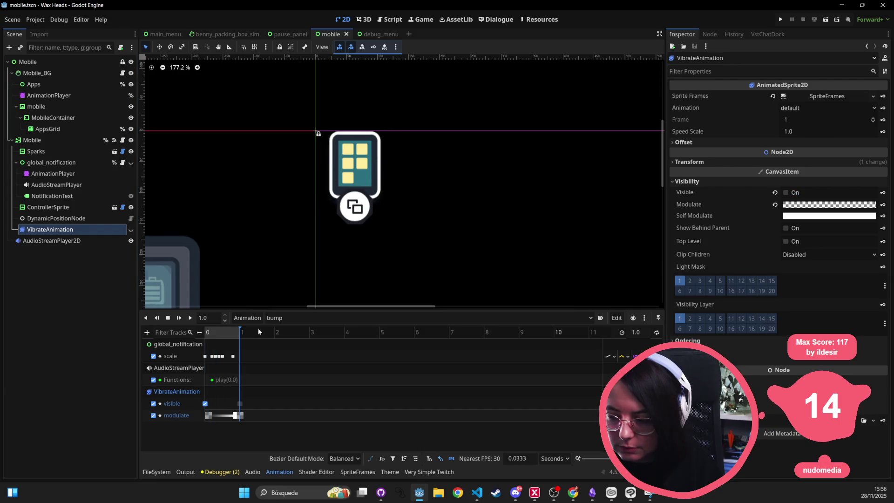
# - Preview 'bump', switch to 'appear' and back, and rewind bump to 0 s
pyautogui.click(190, 318)
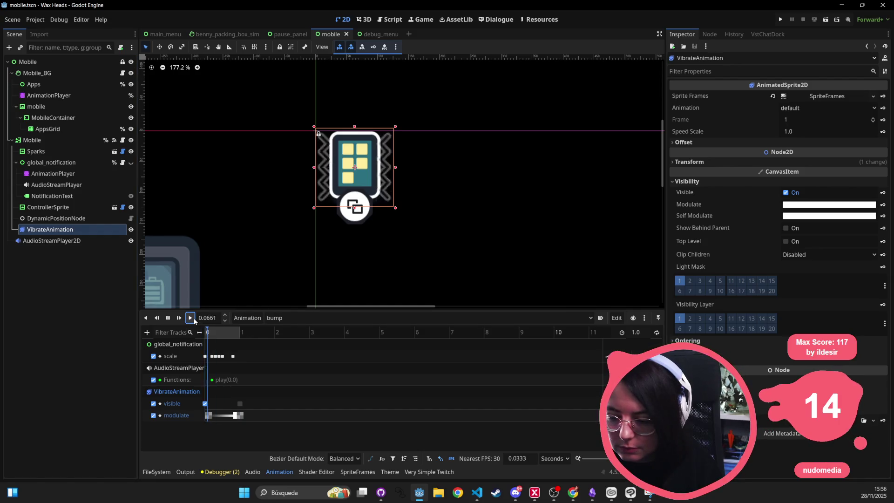
pyautogui.click(322, 317)
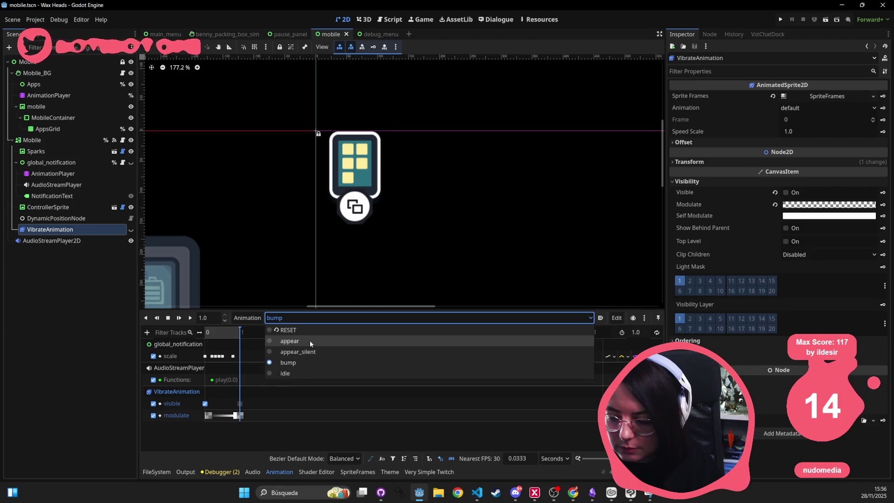
pyautogui.click(309, 340)
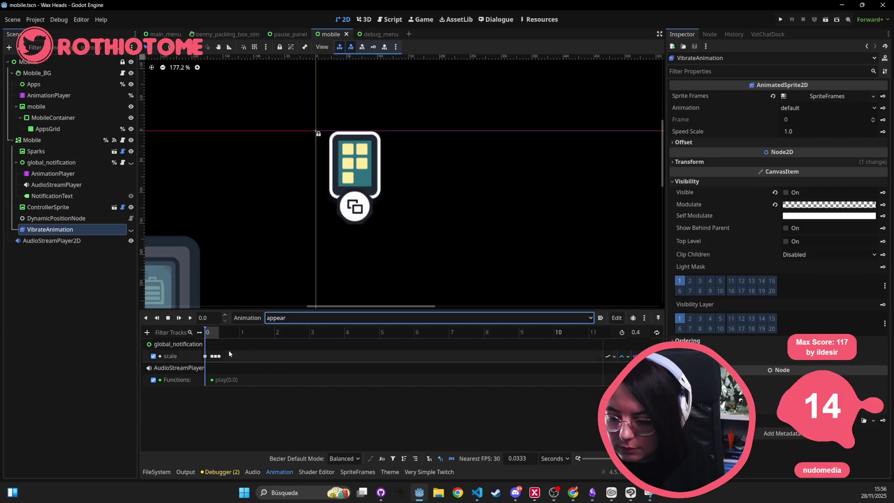
pyautogui.click(302, 318)
pyautogui.click(290, 359)
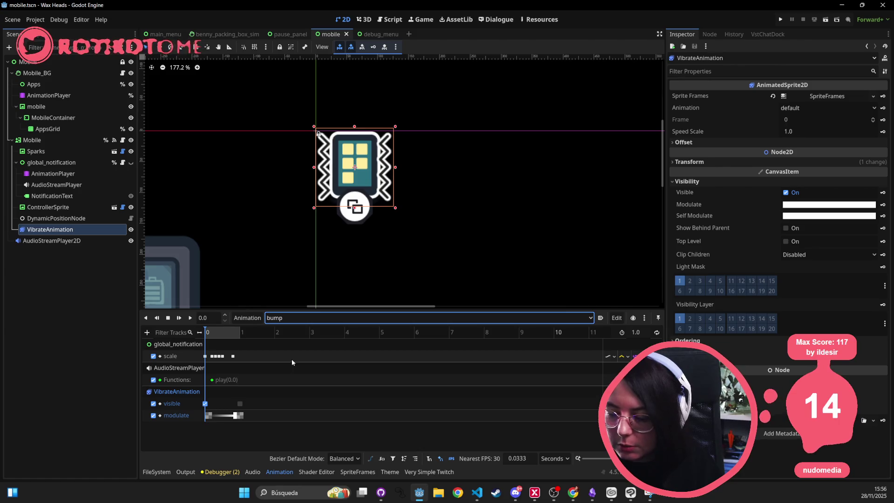
pyautogui.click(325, 357)
# - Save the scene and select bump's modulate track
pyautogui.hotkey('ctrl', 's')
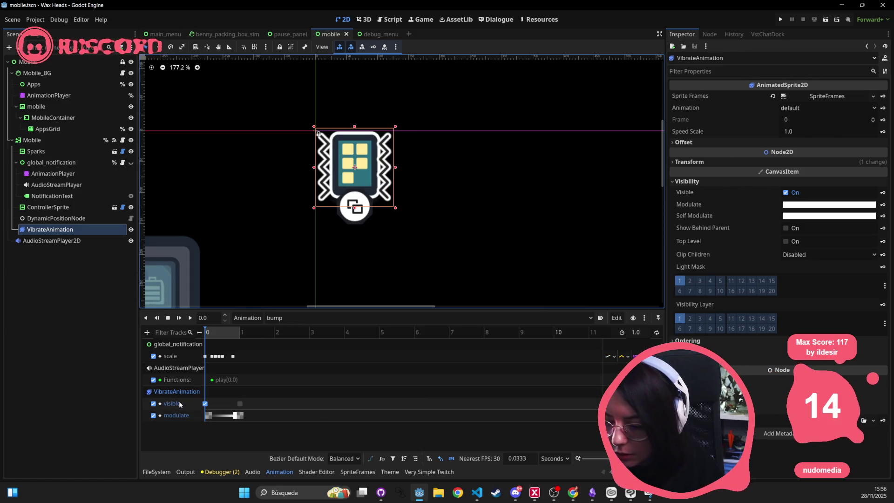
pyautogui.rightClick(266, 406)
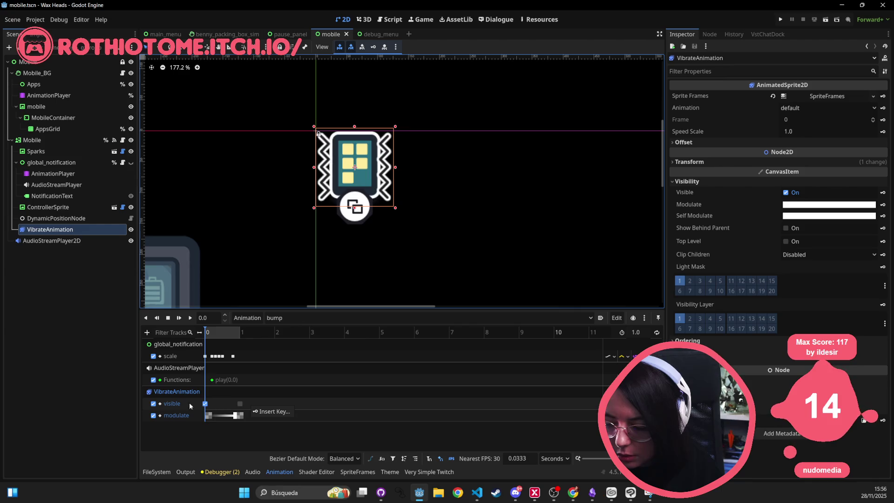
pyautogui.click(166, 416)
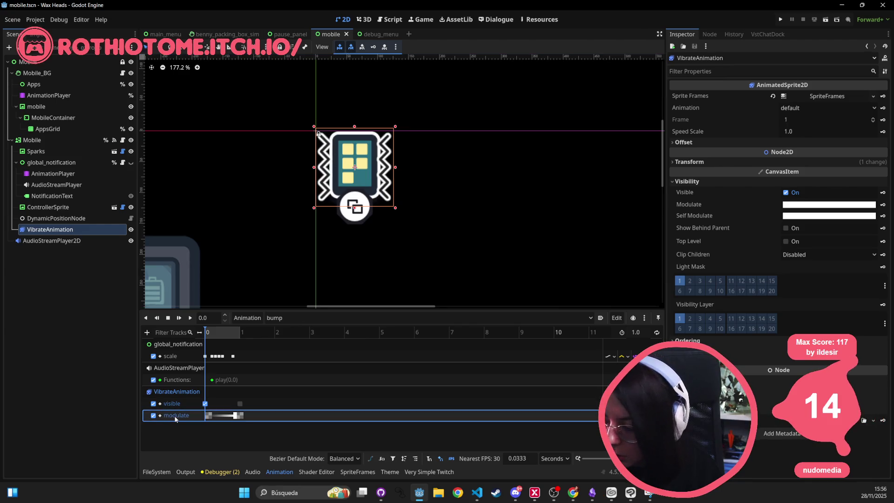
# - Check the animation Edit options and select bump's visible track, leaving its name unchanged
pyautogui.click(616, 318)
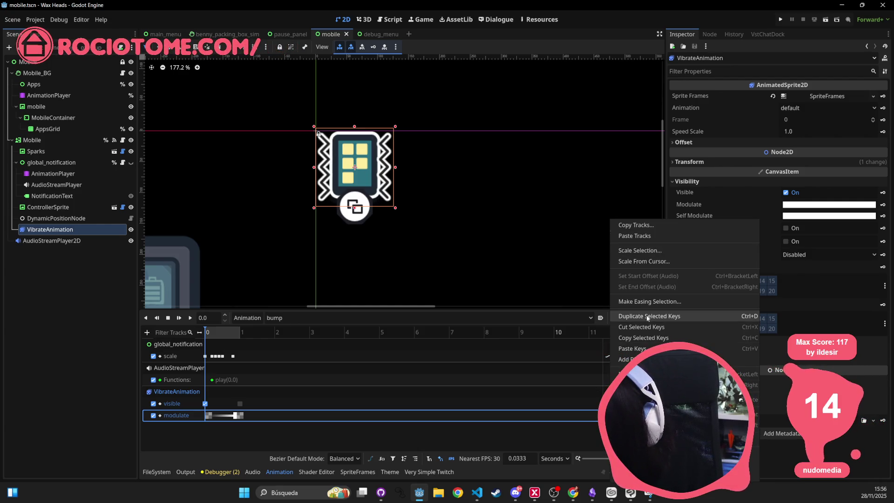
pyautogui.click(186, 404)
pyautogui.doubleClick(166, 403)
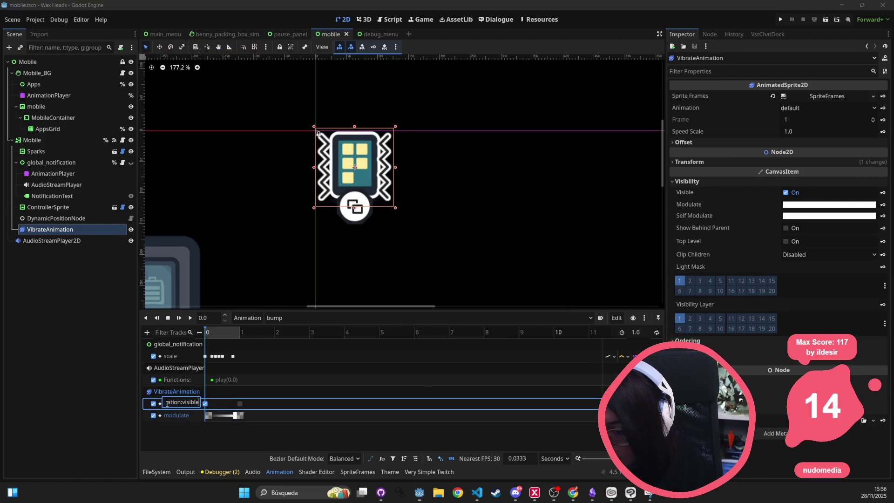
pyautogui.click(174, 391)
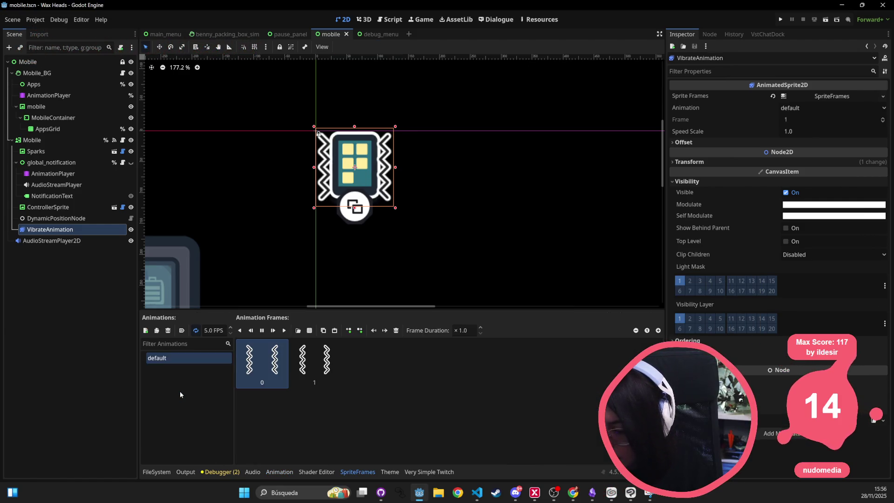
pyautogui.click(276, 472)
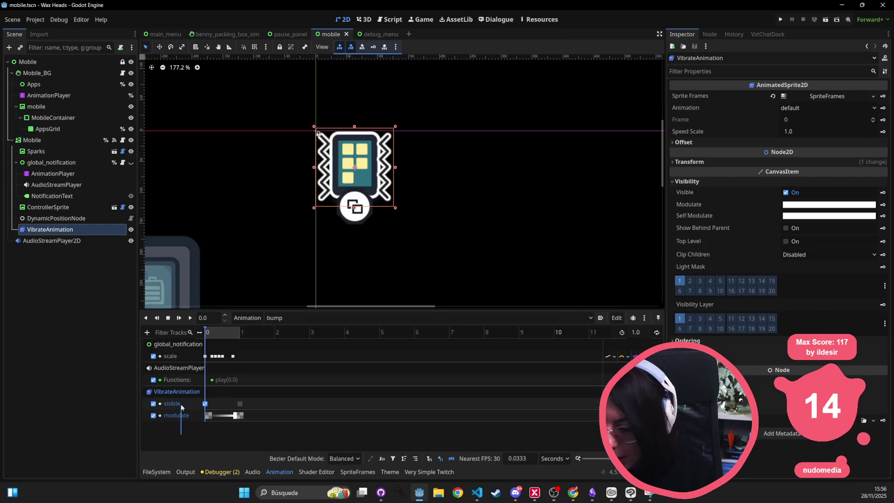
# - Box-select the visible and modulate keys in 'bump' and copy them via the Edit menu
pyautogui.click(196, 415)
pyautogui.click(346, 404)
pyautogui.click(344, 411)
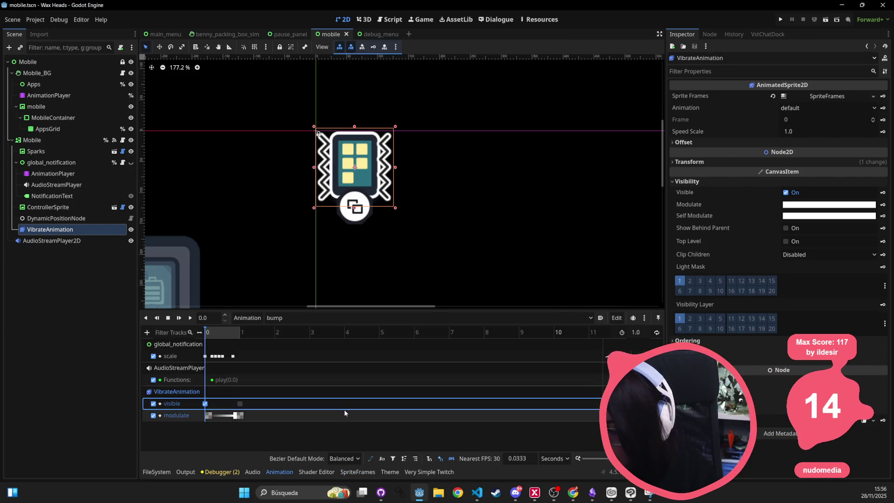
pyautogui.click(344, 408)
pyautogui.moveTo(310, 442); pyautogui.dragTo(182, 397)
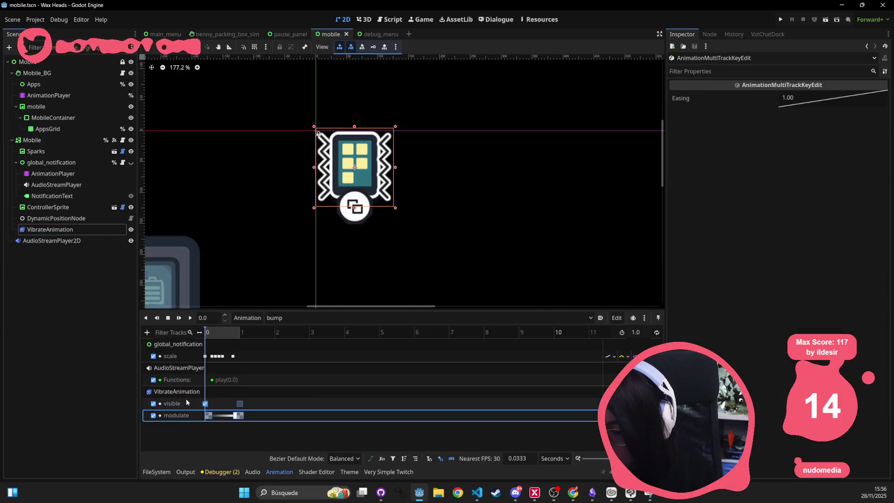
pyautogui.click(616, 317)
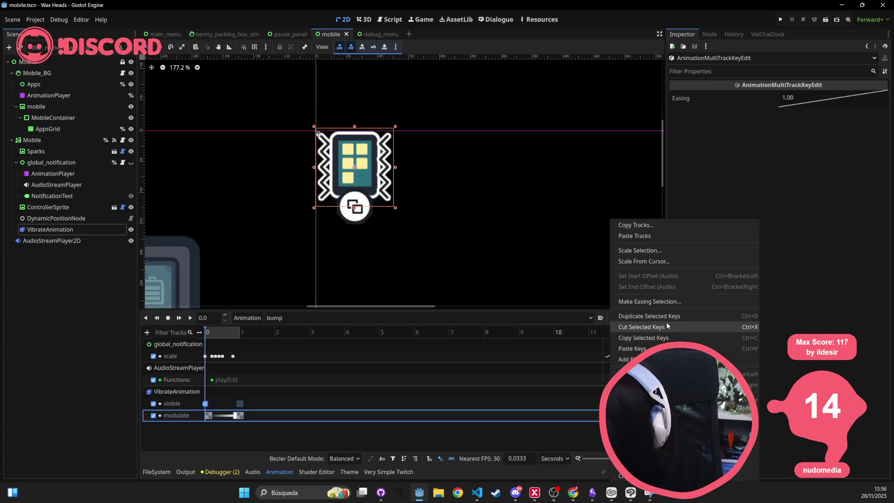
pyautogui.click(404, 359)
# - Switch to the 'appear' animation and paste the copied keys into it
pyautogui.click(323, 317)
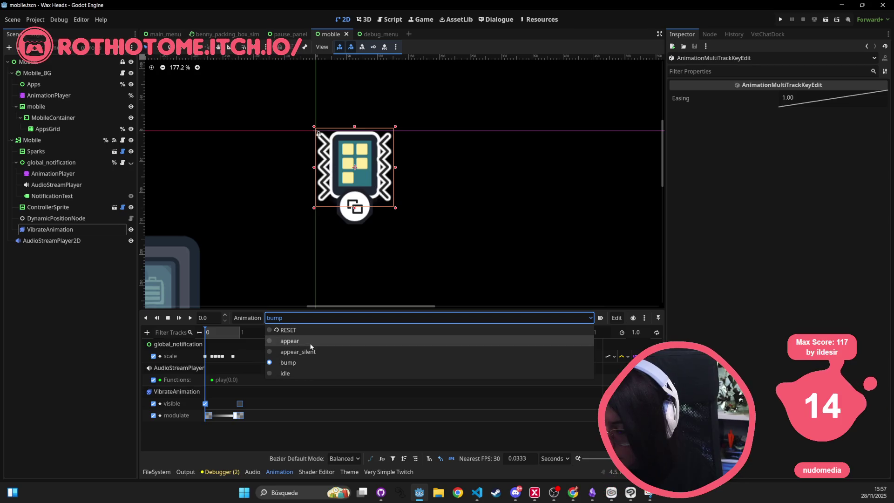
pyautogui.click(310, 343)
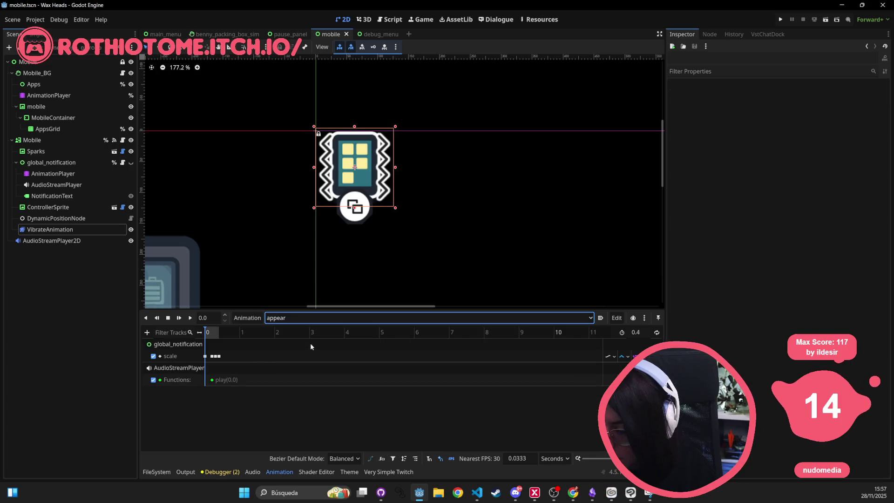
pyautogui.click(621, 319)
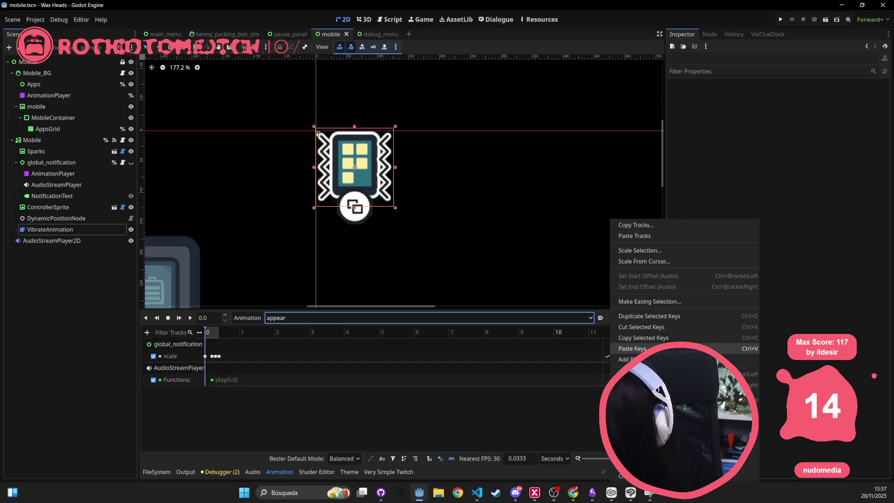
pyautogui.click(633, 348)
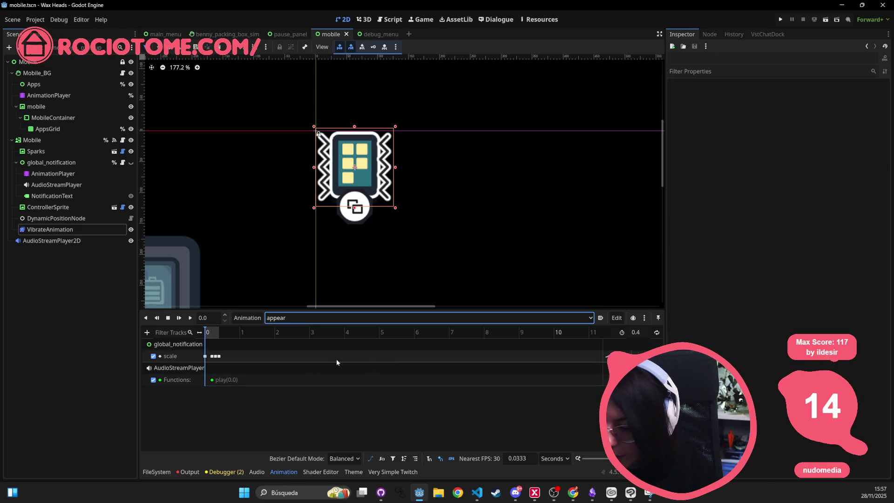
# - Reselect VibrateAnimation to show its two-frame, 5 FPS default animation
pyautogui.click(62, 228)
pyautogui.click(66, 233)
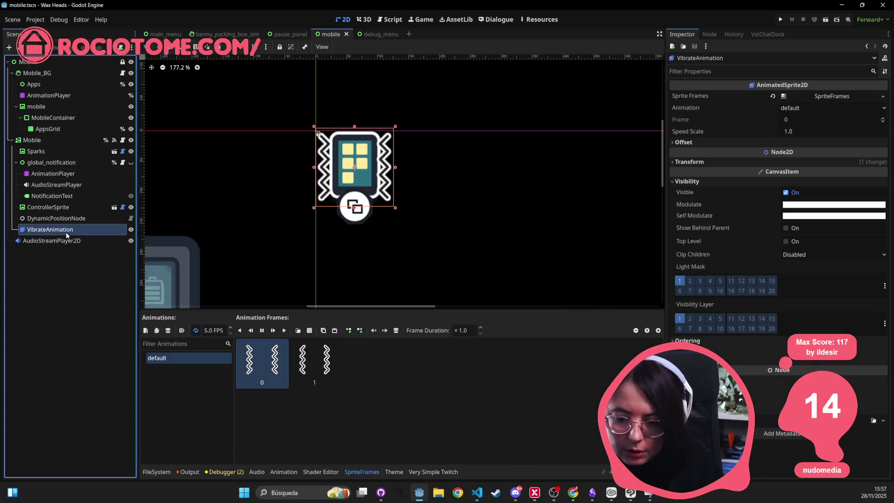
pyautogui.hscroll(-2, 469, 160)
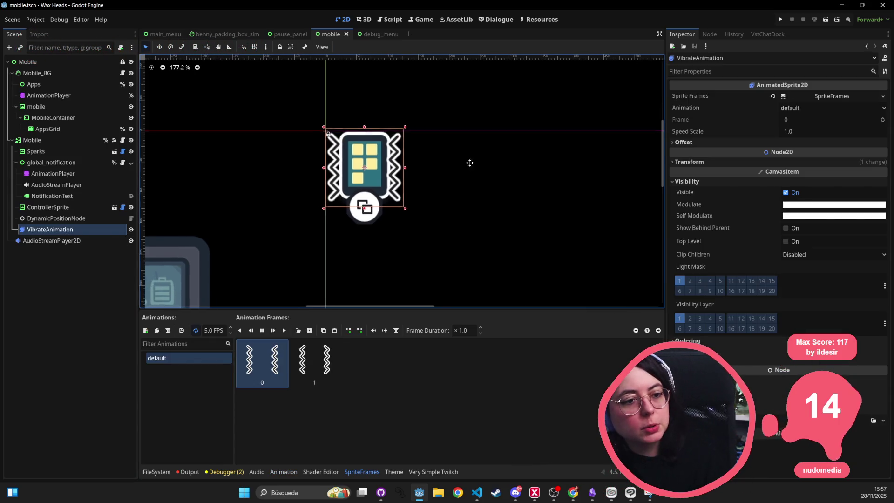